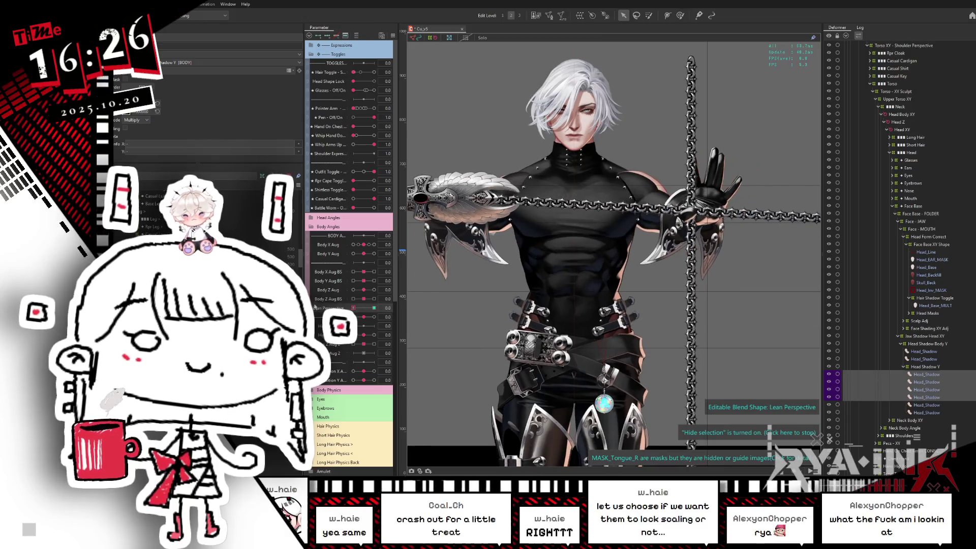
Inspect the head and face deformers and preview the Lean Perspective movement.
left_click(610, 151)
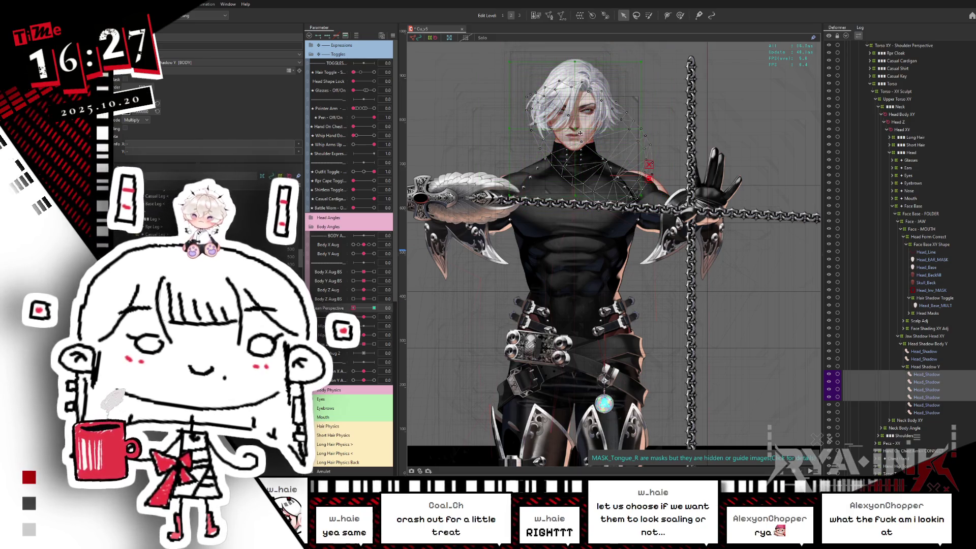
left_click(623, 128)
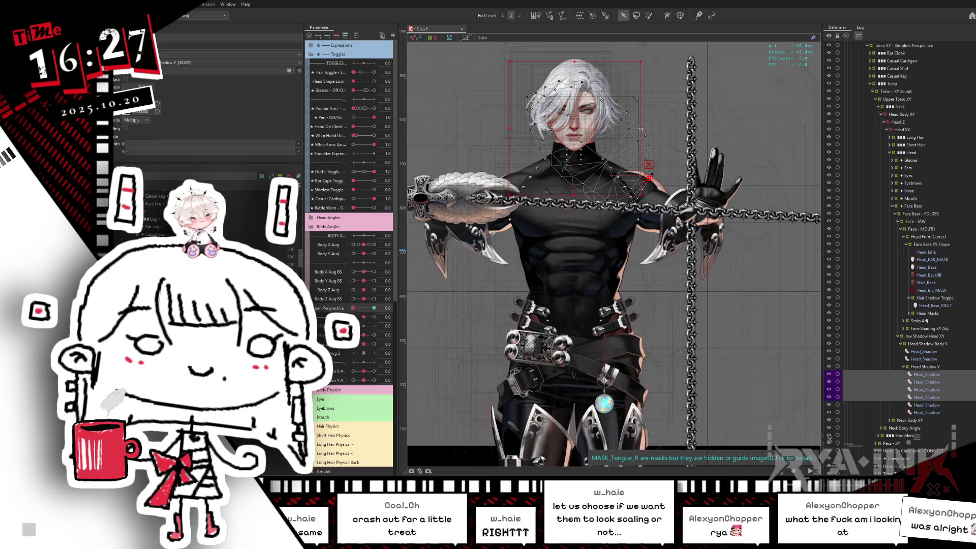
left_click(588, 131)
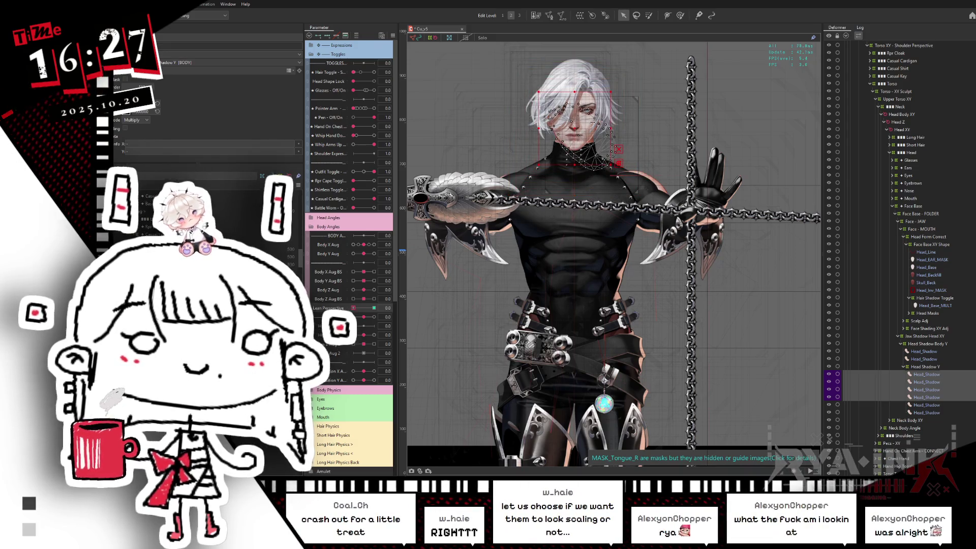
left_click(375, 308)
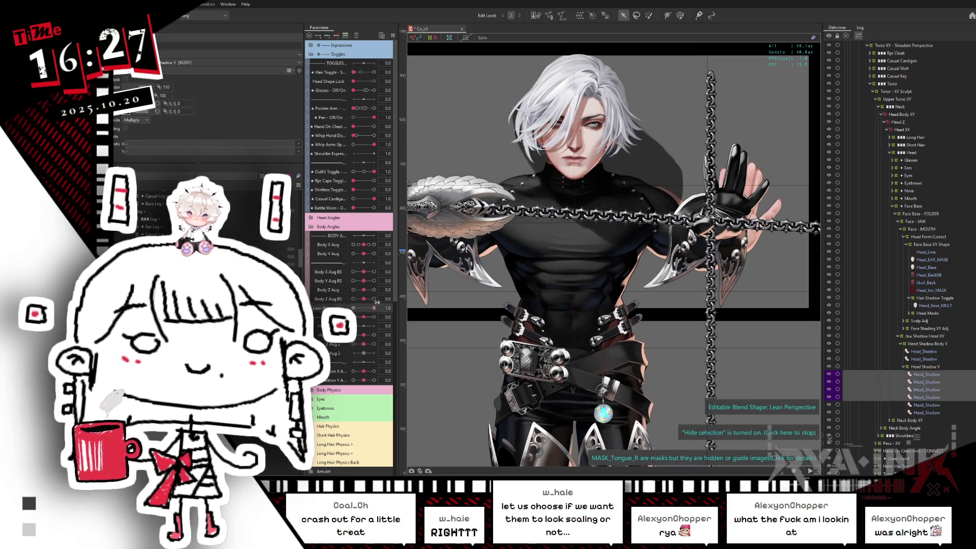
left_click_drag(381, 302, 385, 301)
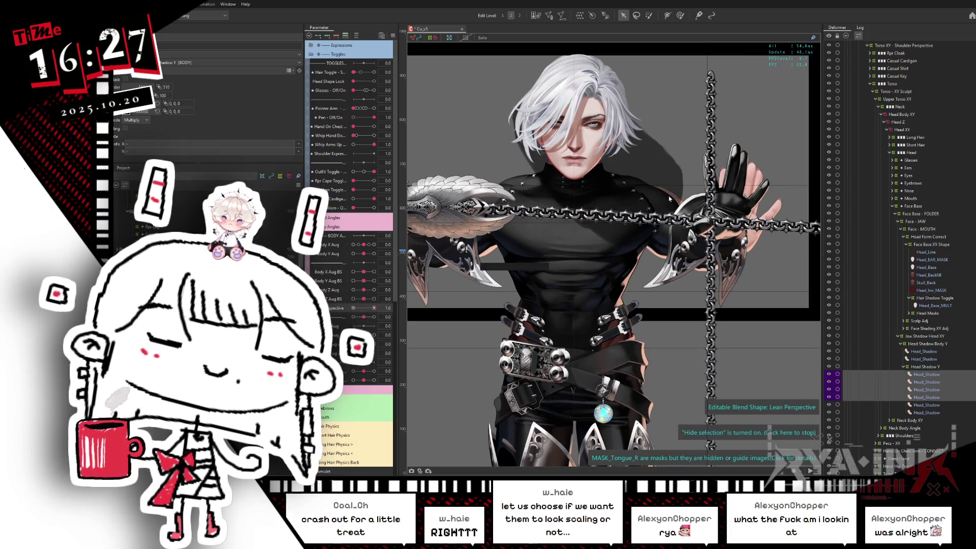
Reshape the head shadow mesh, hiding the selection outline to check it.
left_click(693, 168)
left_click_drag(693, 168, 594, 166)
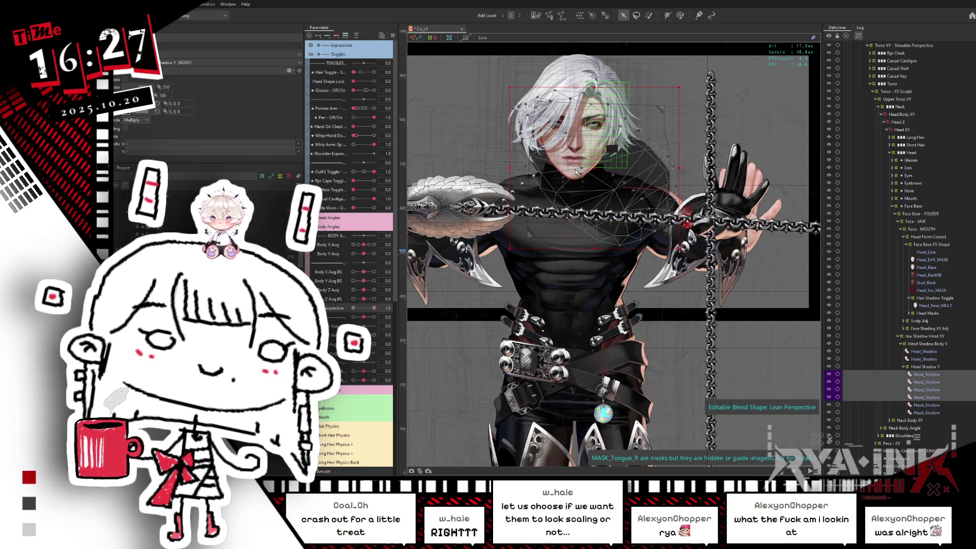
key("ctrl+h")
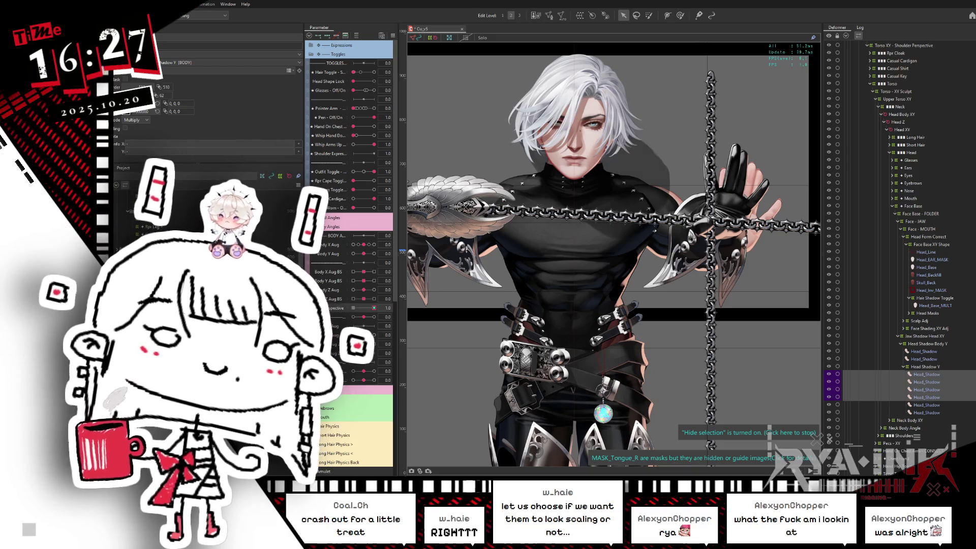
left_click(595, 174)
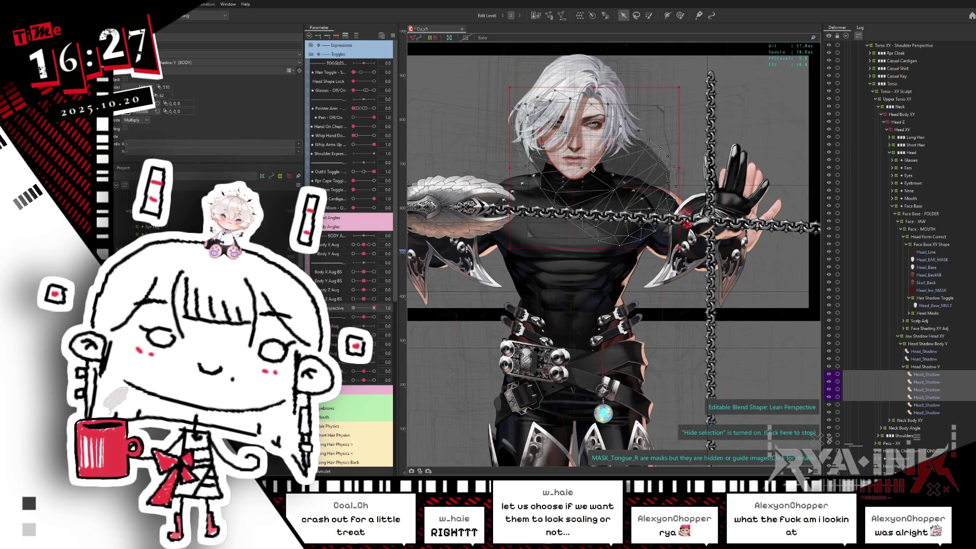
key("ctrl+h")
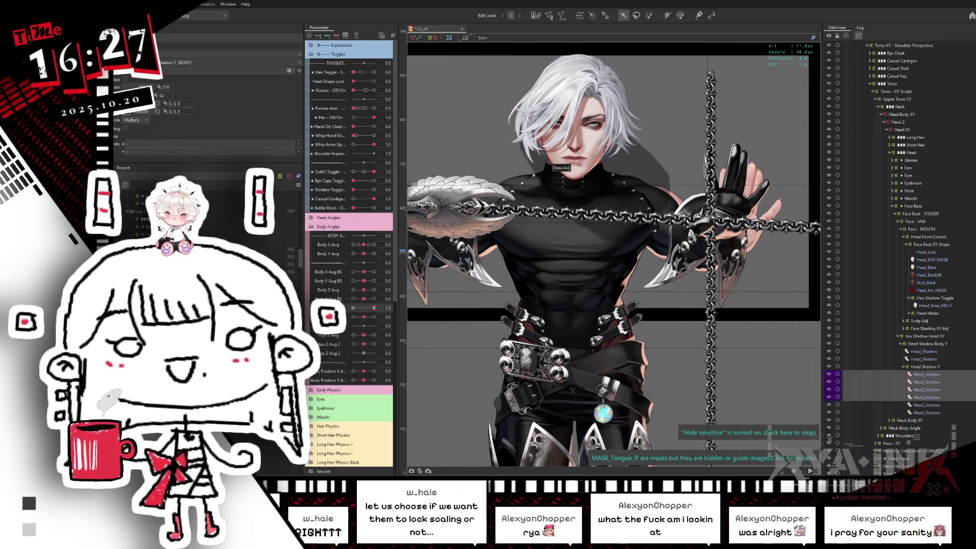
Test Body Y Aug at 1.0, then move the four Head_Shadow layers into Face Base - FOLDER.
left_click(357, 291)
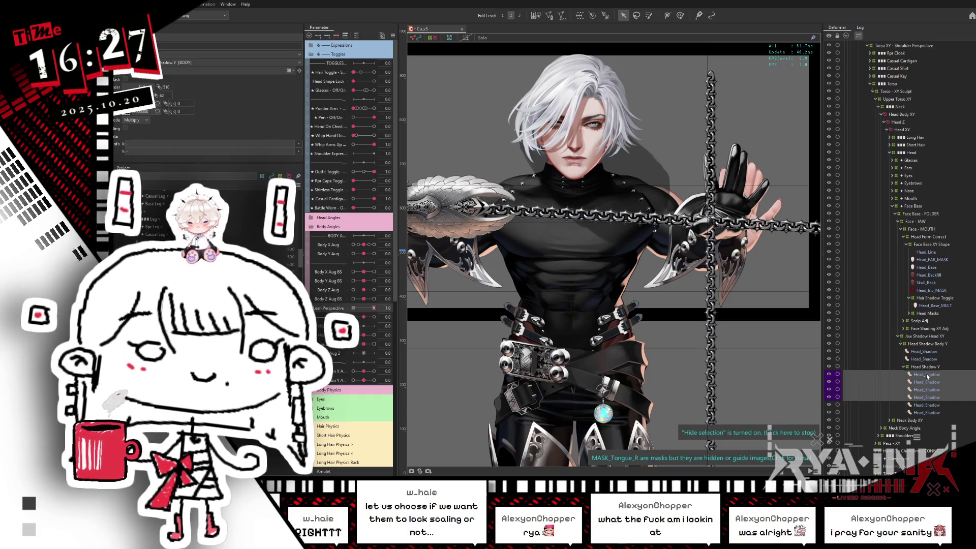
mouse_move(364, 254)
left_mouse_down()
mouse_move(377, 256)
mouse_move(344, 271)
mouse_move(364, 254)
left_mouse_up()
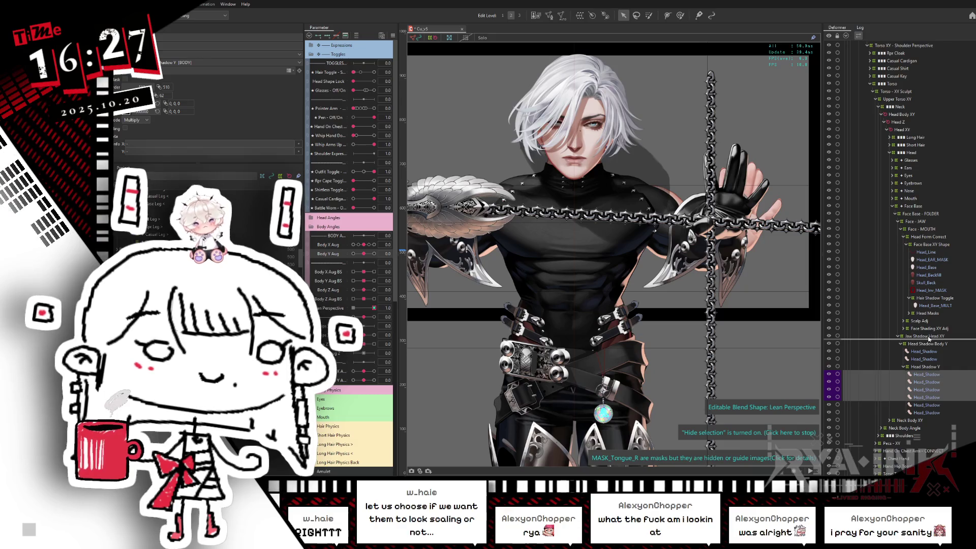
left_click_drag(938, 344, 940, 344)
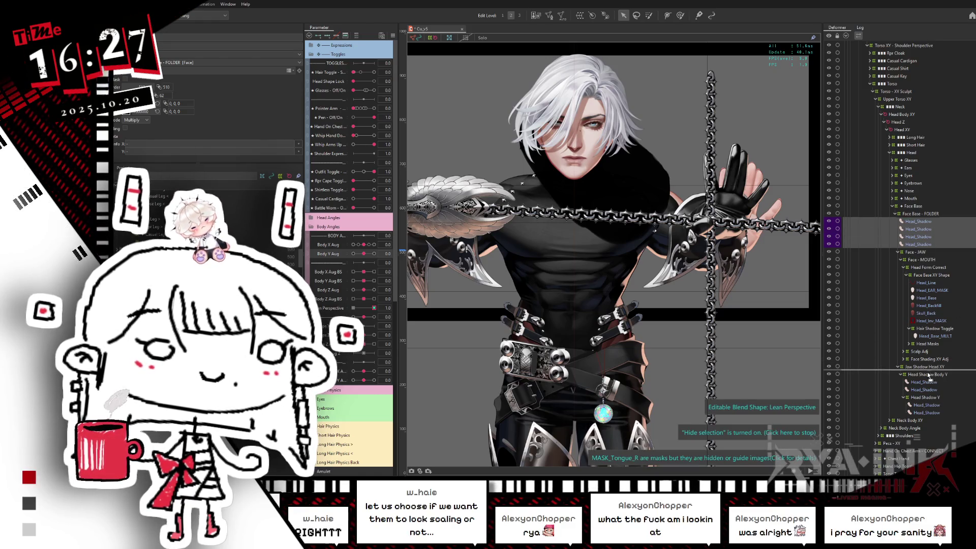
Place the Head_Shadow layers under Jaw Shadow Head XY and delete three of them.
left_click_drag(921, 382, 917, 377)
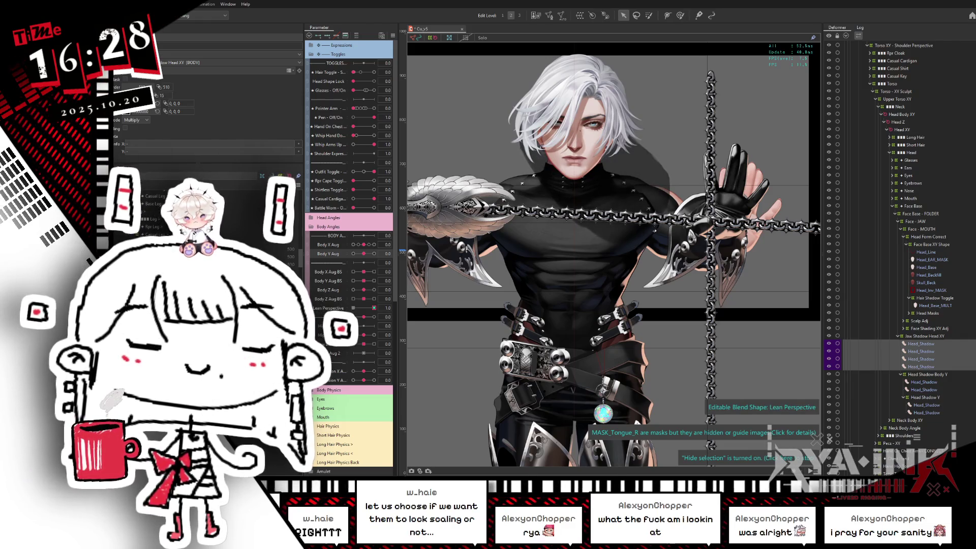
left_click(922, 344)
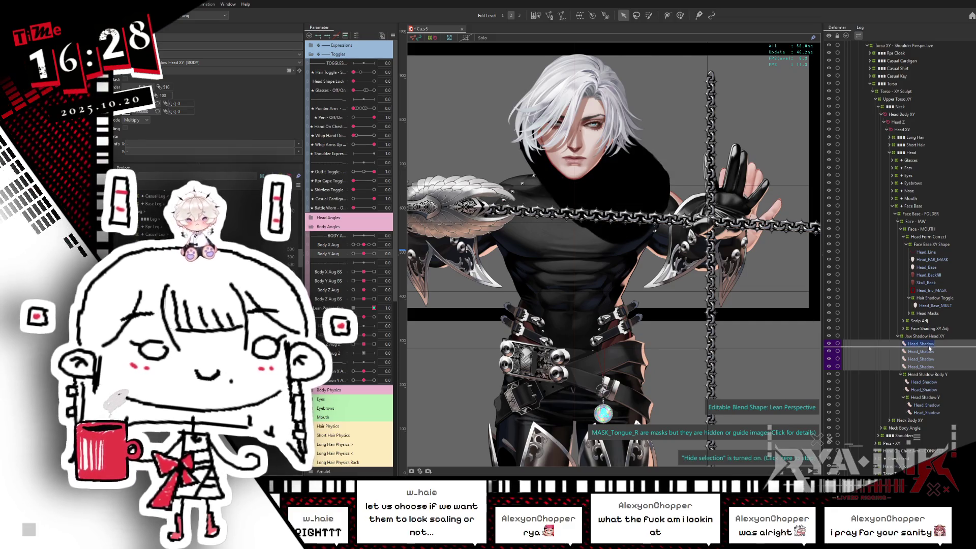
left_click(910, 358)
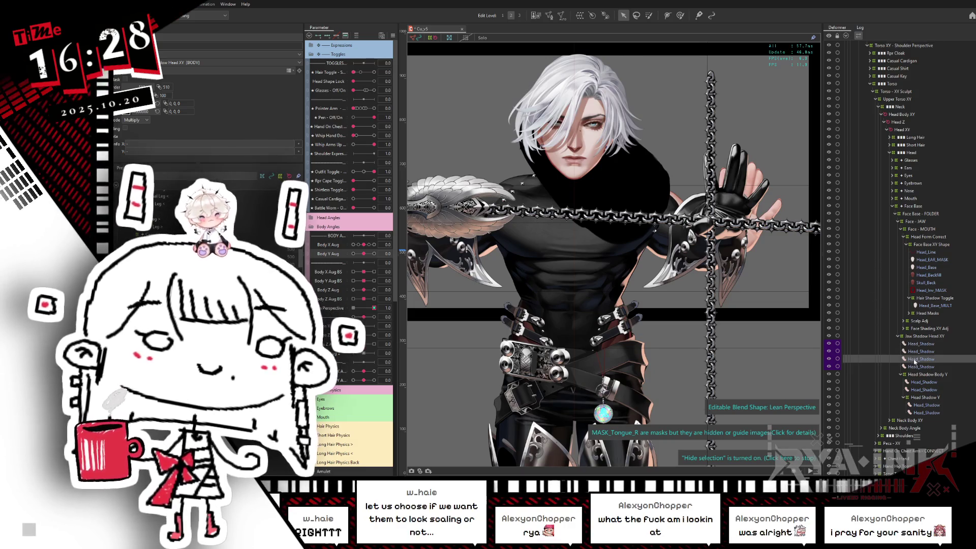
key("Delete")
left_click(935, 344)
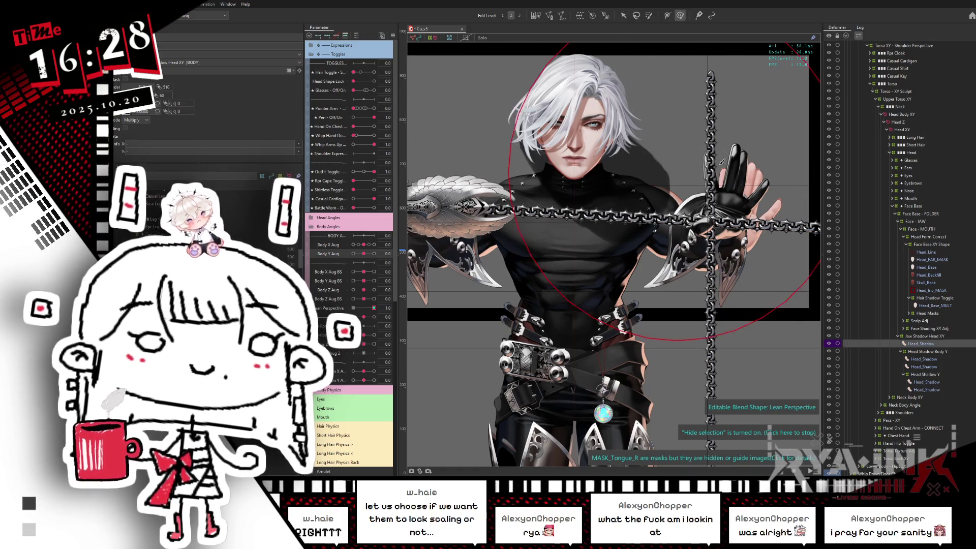
Shift the head shadow deformer up-right, then review the Head_Shadow layers and Torso Back XY.
left_click(538, 247)
mouse_move(537, 246)
left_mouse_down()
mouse_move(613, 230)
mouse_move(588, 281)
left_mouse_up()
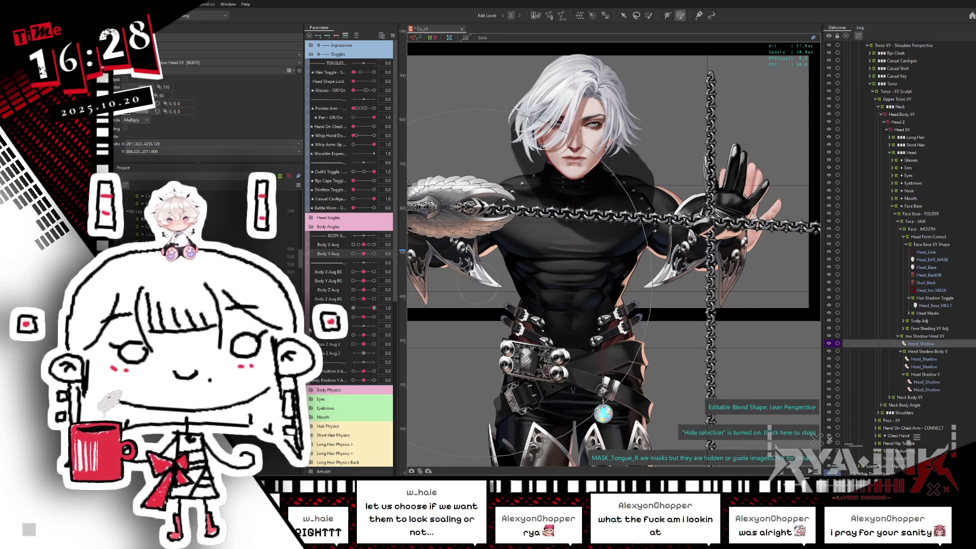
left_click(924, 360)
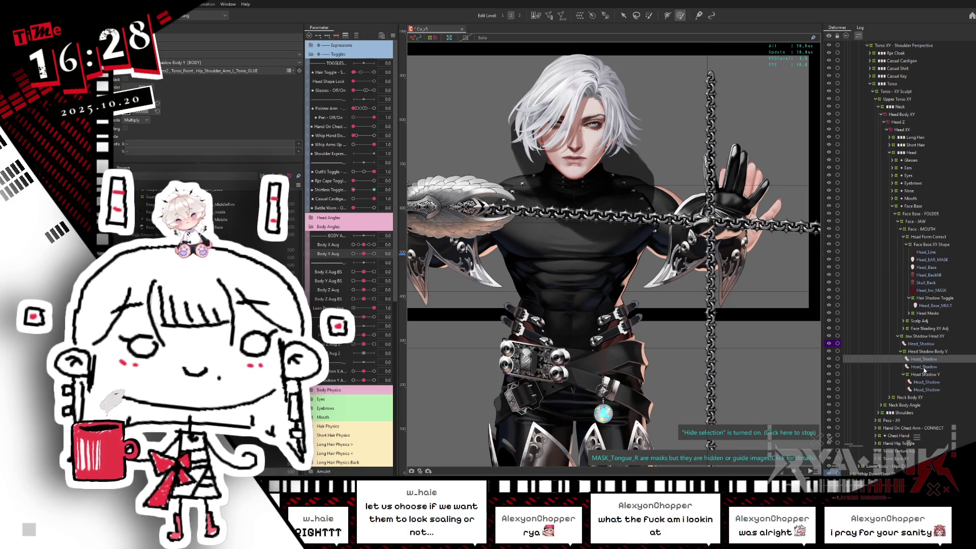
left_click(924, 368)
left_click(924, 382)
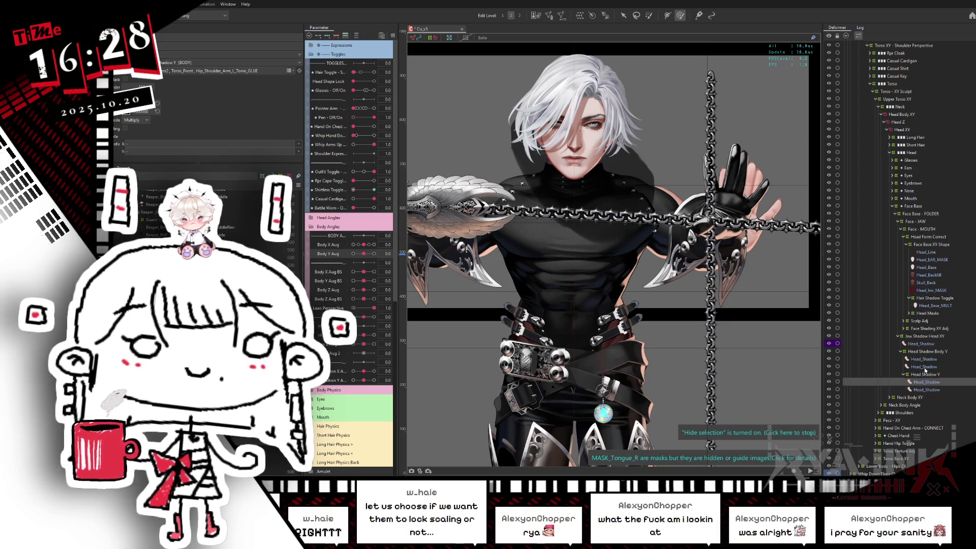
left_click(920, 345)
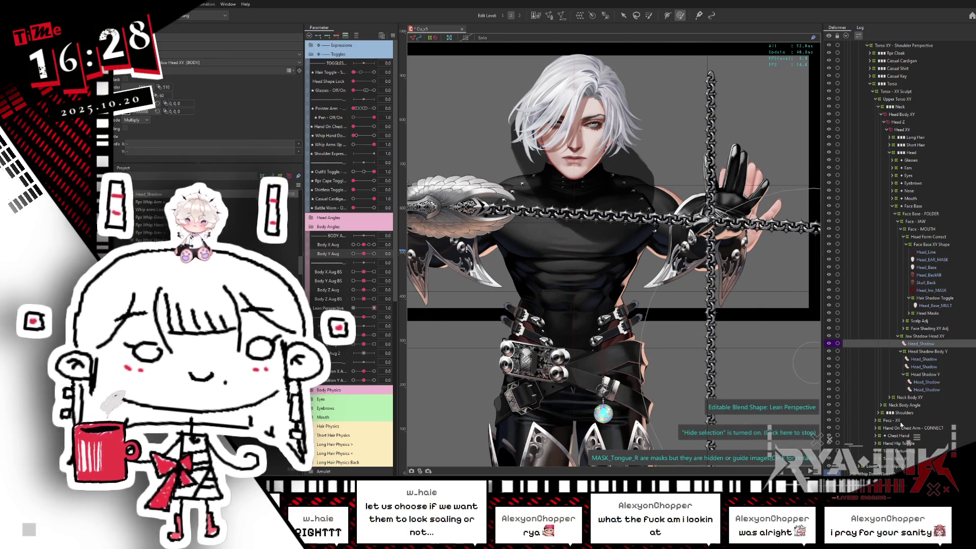
left_click(877, 452)
left_click(878, 459)
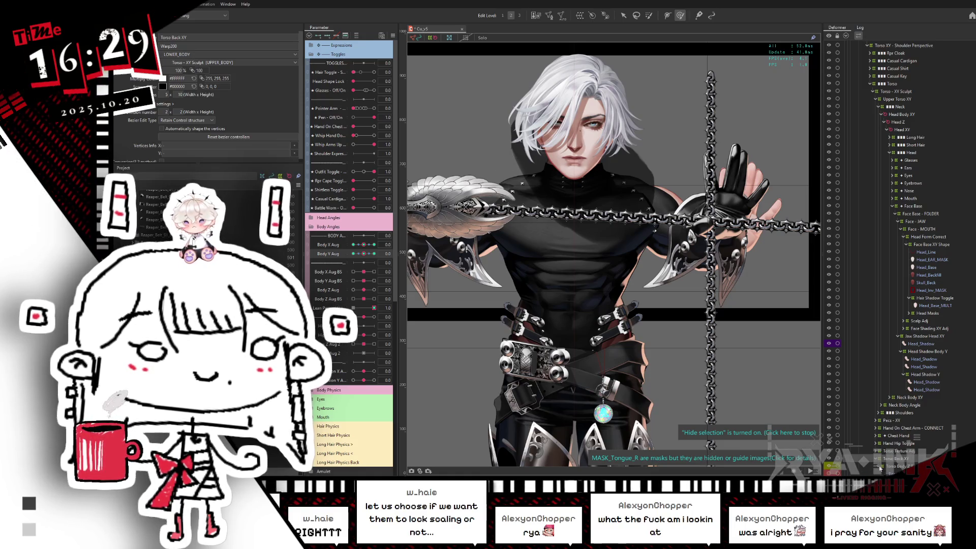
Expand Torso Body Z Pit, Rpr - Toggle and RPR XY Adj to inspect their layers.
left_click(880, 467)
scroll(905, 422, "down", 4)
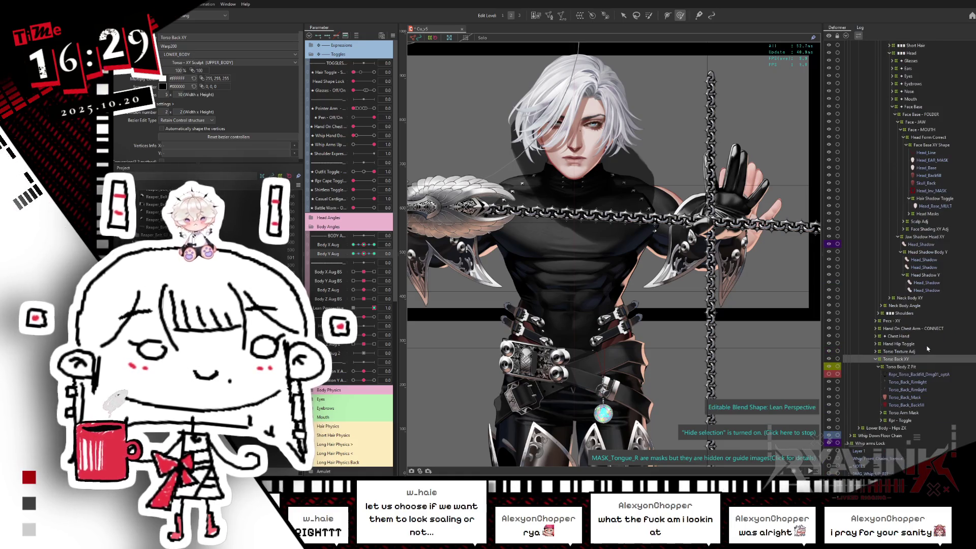
left_click(882, 420)
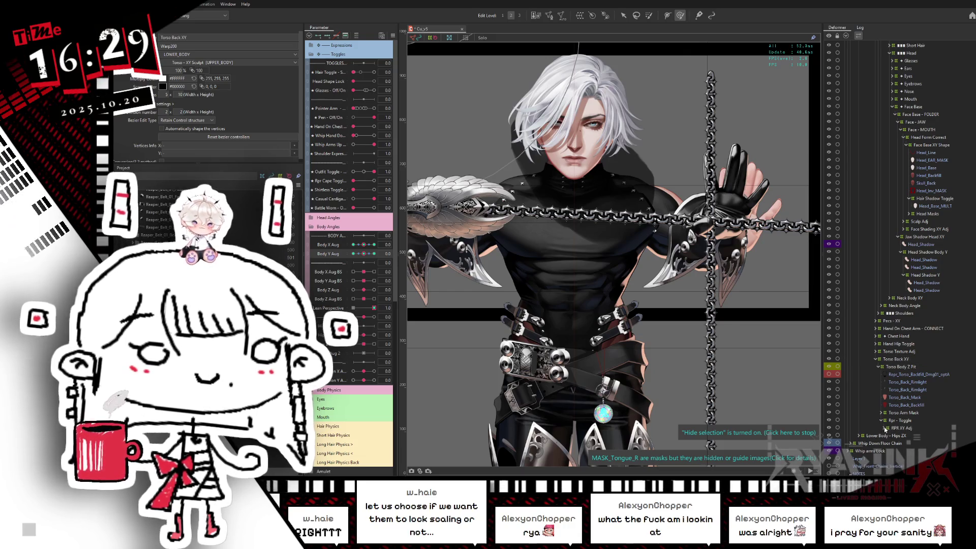
left_click(885, 429)
left_click(897, 458)
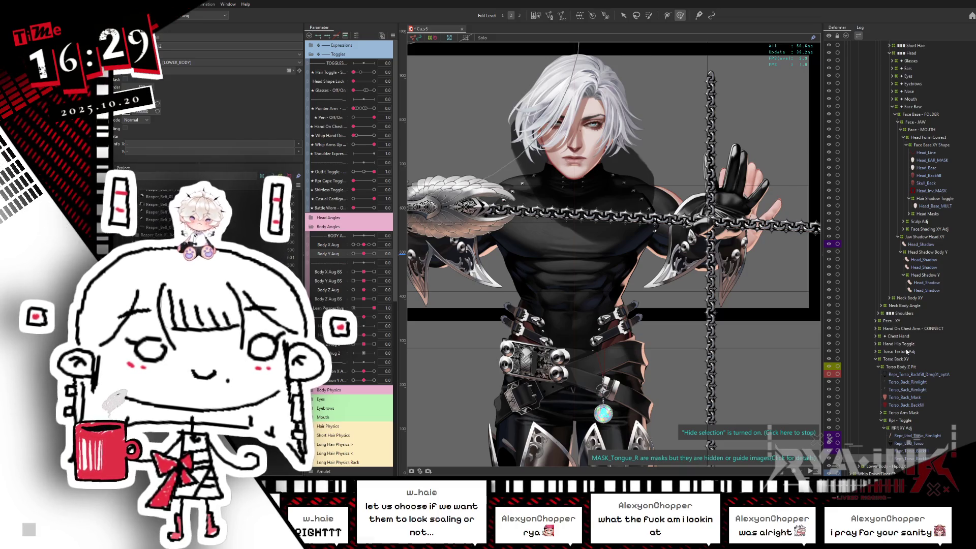
left_click(881, 421)
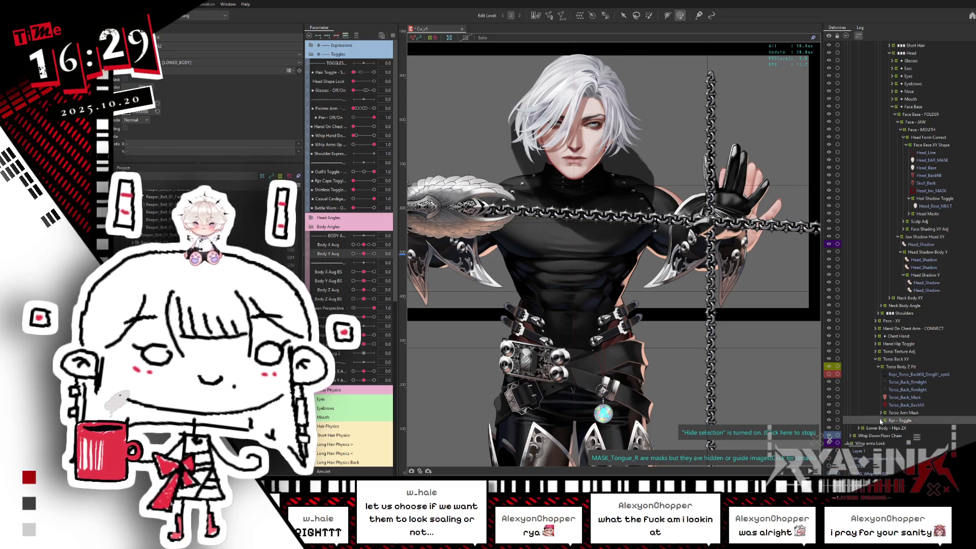
Reset Lean Perspective to 0.0, collapse Torso Back XY, and select Pecs - XY.
left_click(920, 245)
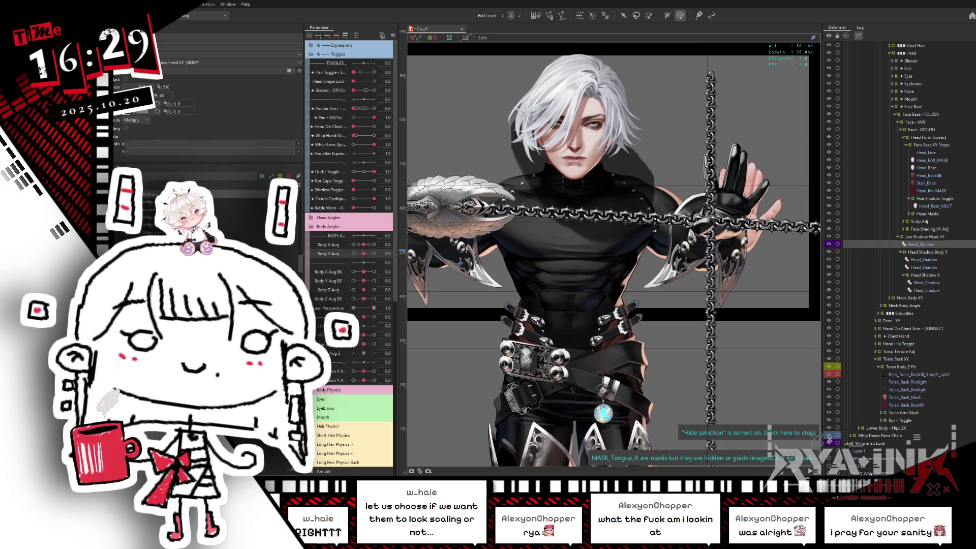
left_click(374, 309)
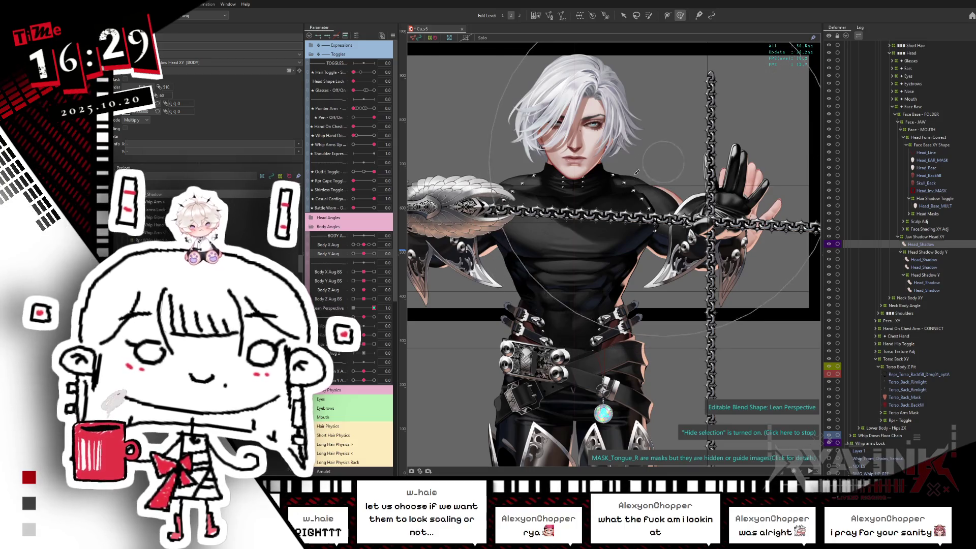
mouse_move(374, 308)
left_mouse_down()
mouse_move(353, 308)
mouse_move(379, 306)
left_mouse_up()
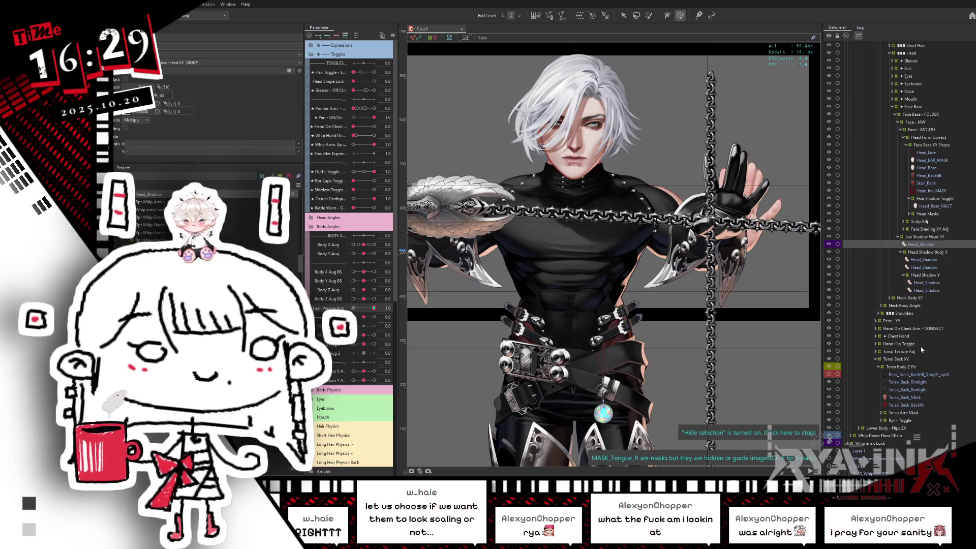
left_click(903, 359)
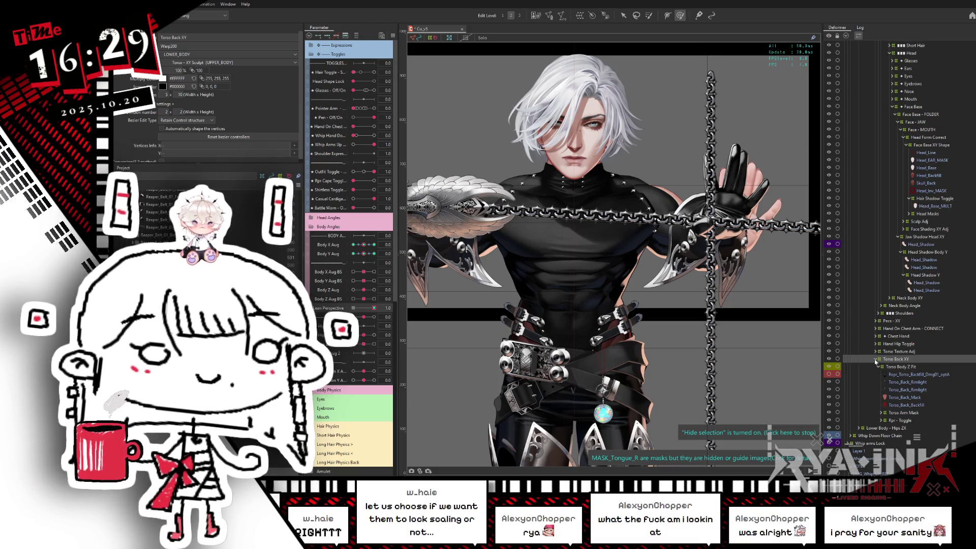
left_click(876, 360)
left_click(890, 384)
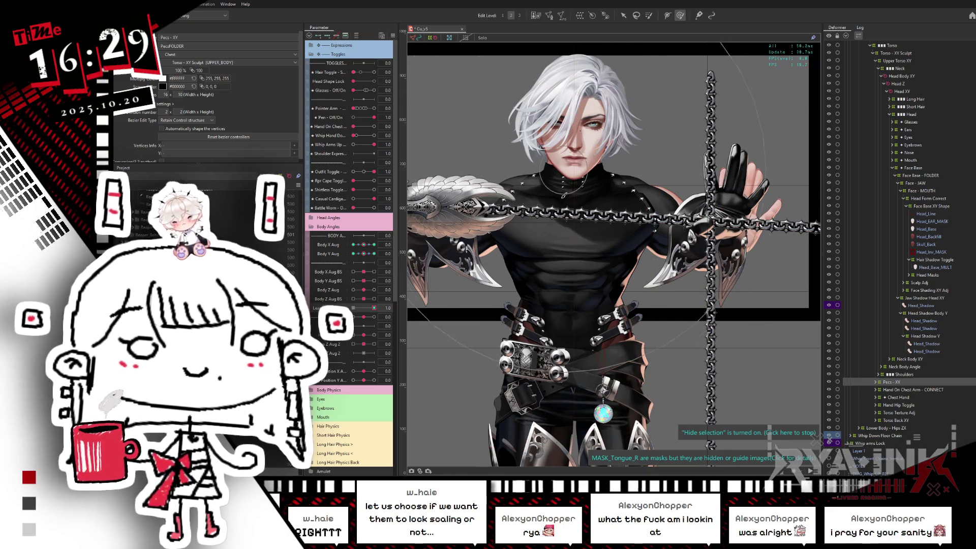
Lower the chest rotation deformer under Pecs - XY in two small moves, previewing the lean.
left_click(904, 376)
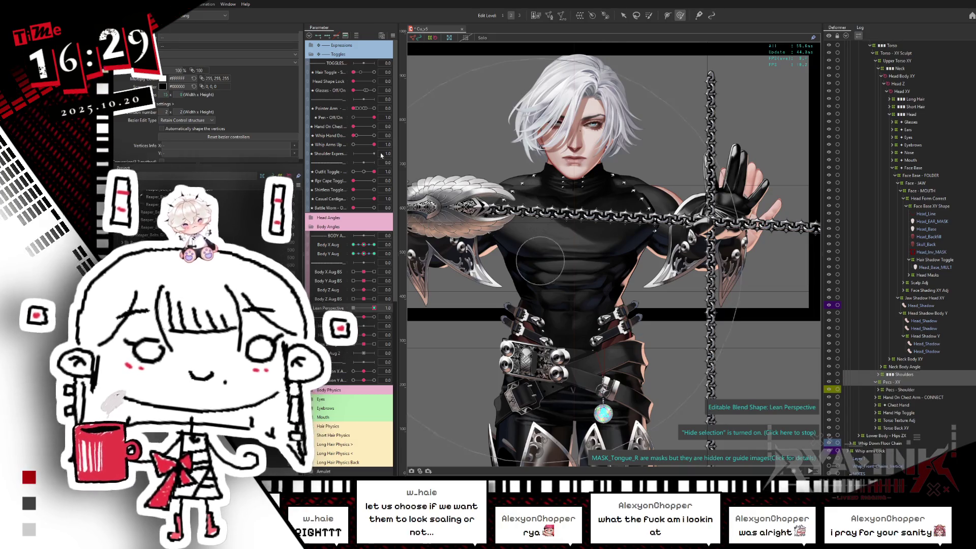
left_click_drag(579, 245, 578, 249)
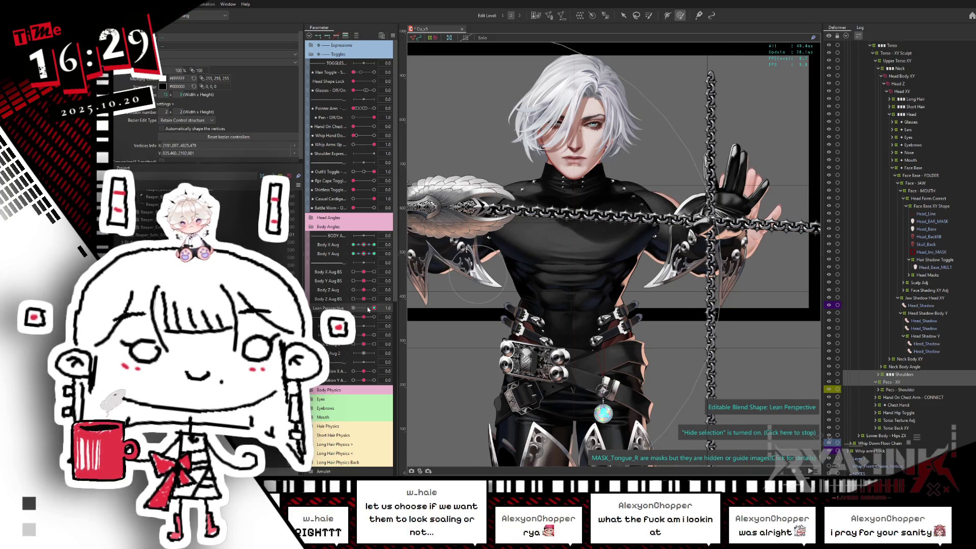
left_click_drag(374, 309, 460, 290)
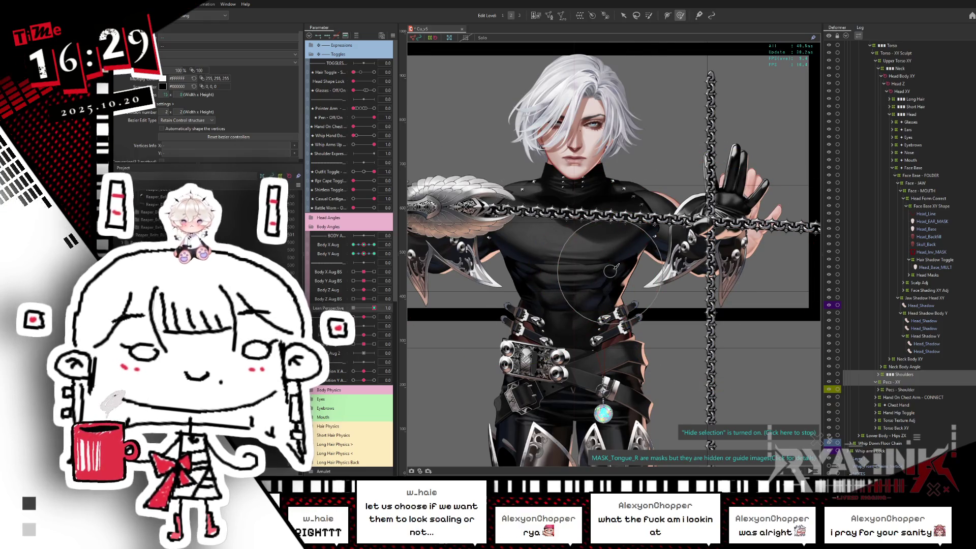
left_click(616, 271)
left_click(616, 271)
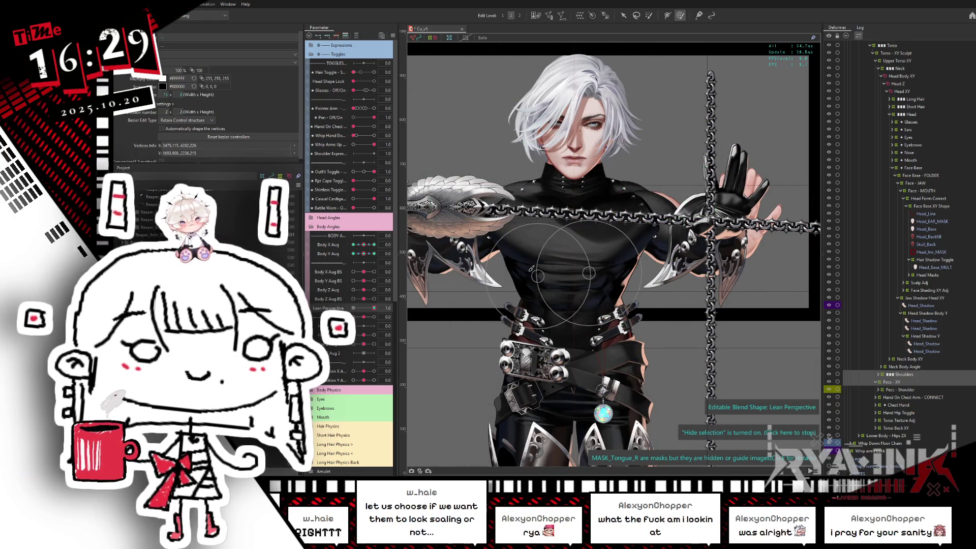
left_click_drag(527, 273, 527, 277)
Sweep Lean Perspective to review the pose, checking 0.3 and resetting it to 1.0.
left_click_drag(374, 308, 379, 309)
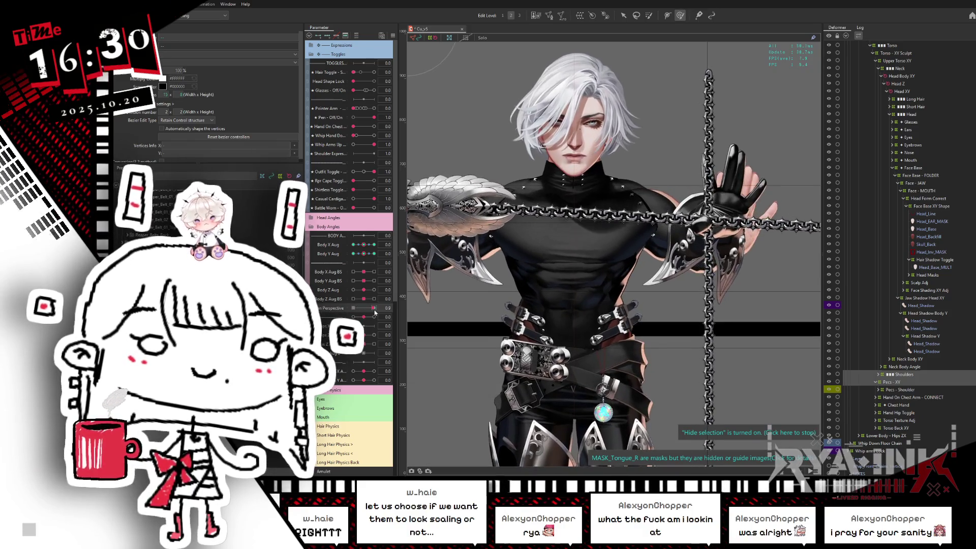
left_click_drag(375, 314, 432, 306)
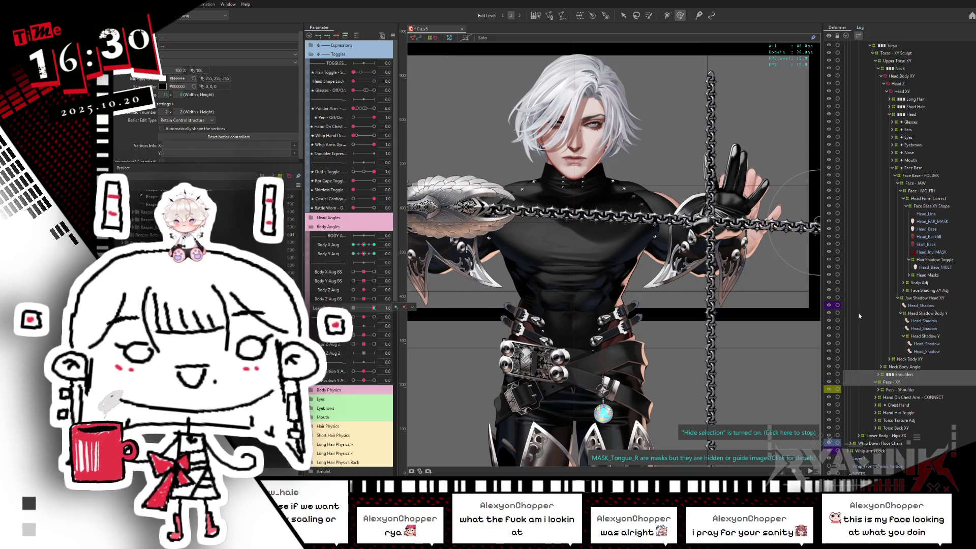
mouse_move(374, 308)
left_mouse_down()
mouse_move(356, 309)
mouse_move(374, 308)
left_mouse_up()
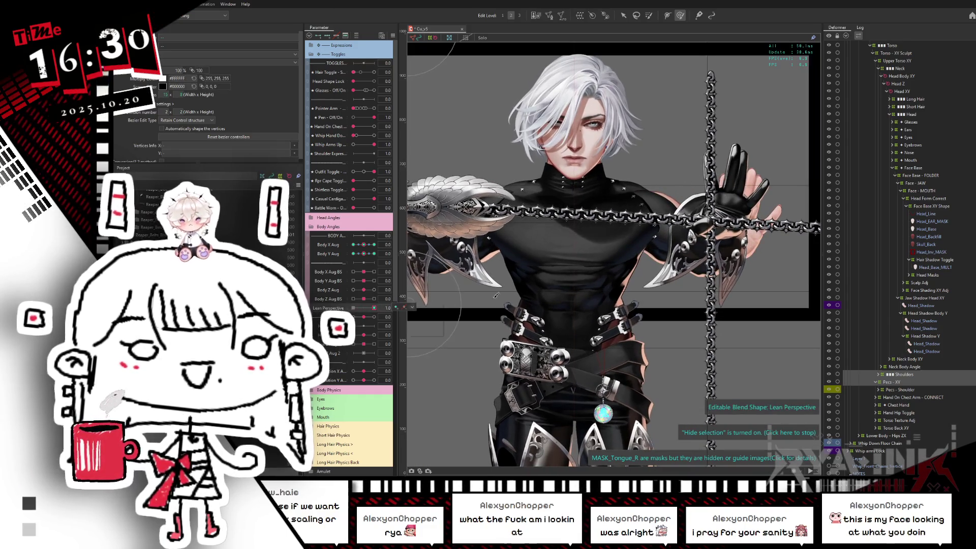
right_click(414, 306)
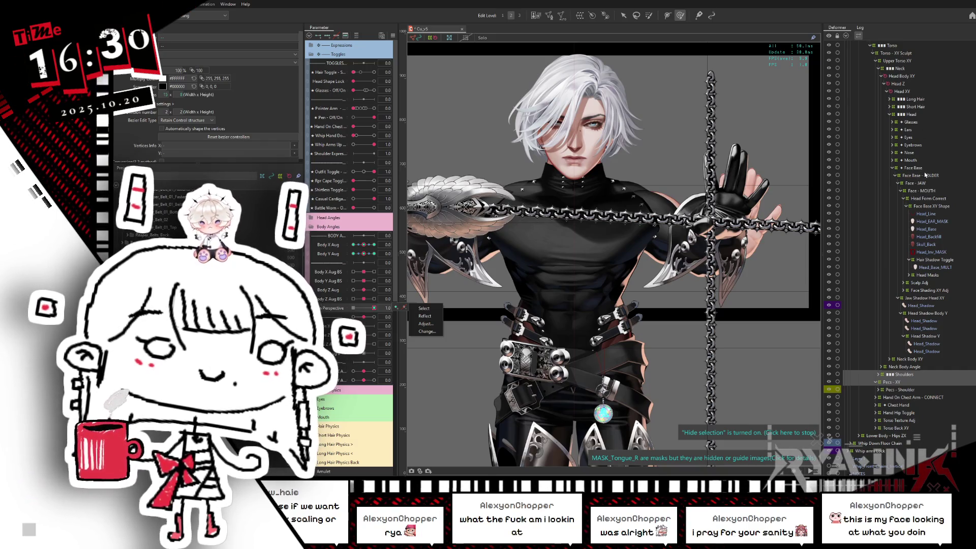
scroll(899, 130, "up", 5)
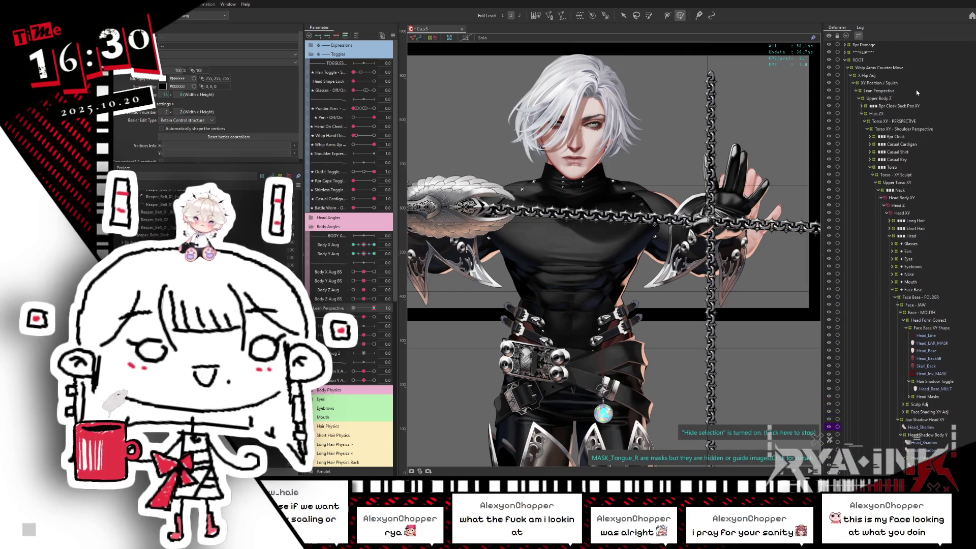
Sculpt the chest and torso in the Lean Perspective warp, undoing an unwanted head tilt.
left_click(880, 90)
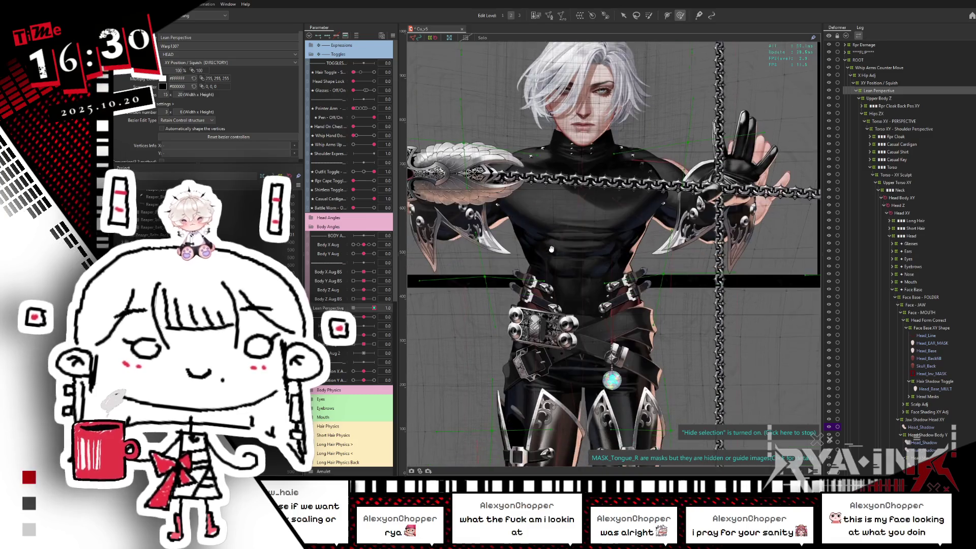
scroll(511, 230, "down", 2)
left_click_drag(511, 230, 641, 237)
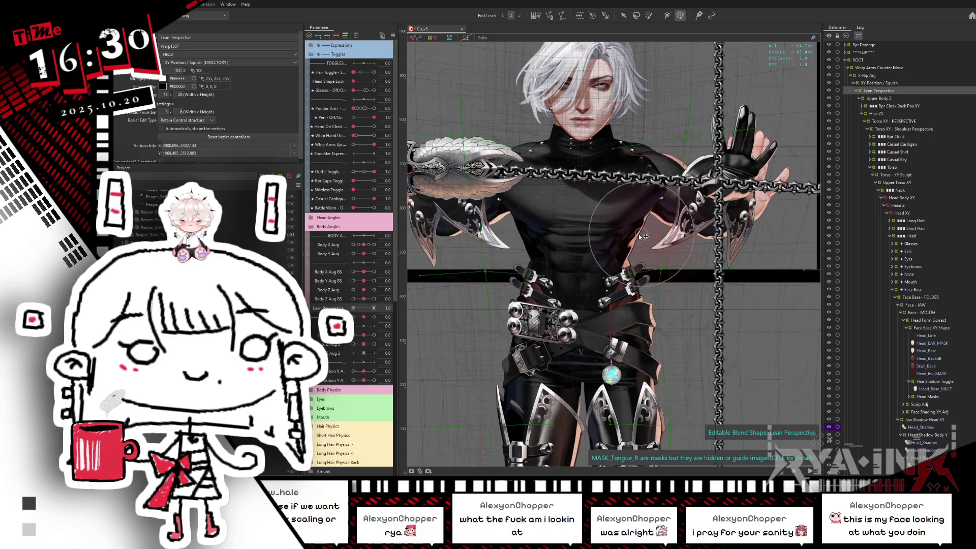
mouse_move(374, 308)
left_mouse_down()
mouse_move(360, 308)
mouse_move(385, 301)
left_mouse_up()
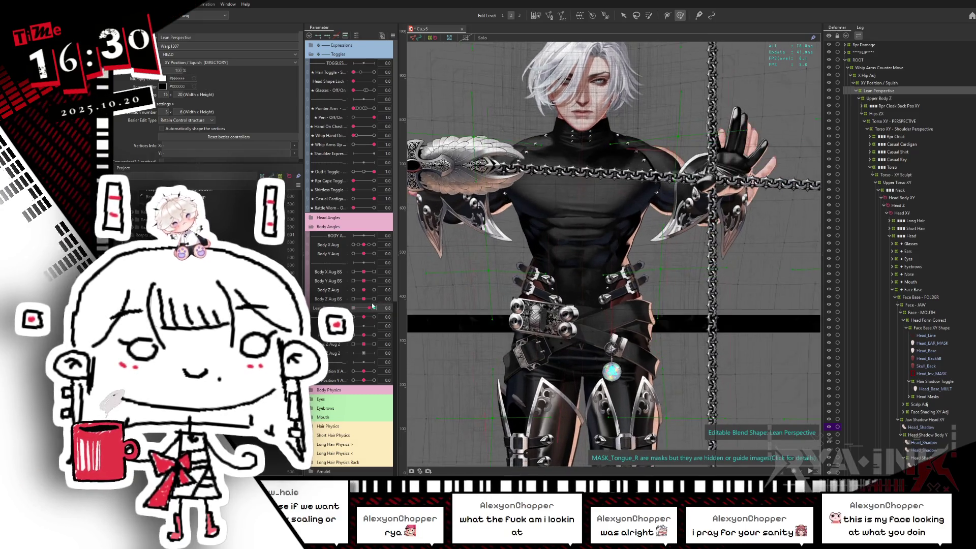
left_click_drag(592, 185, 583, 199)
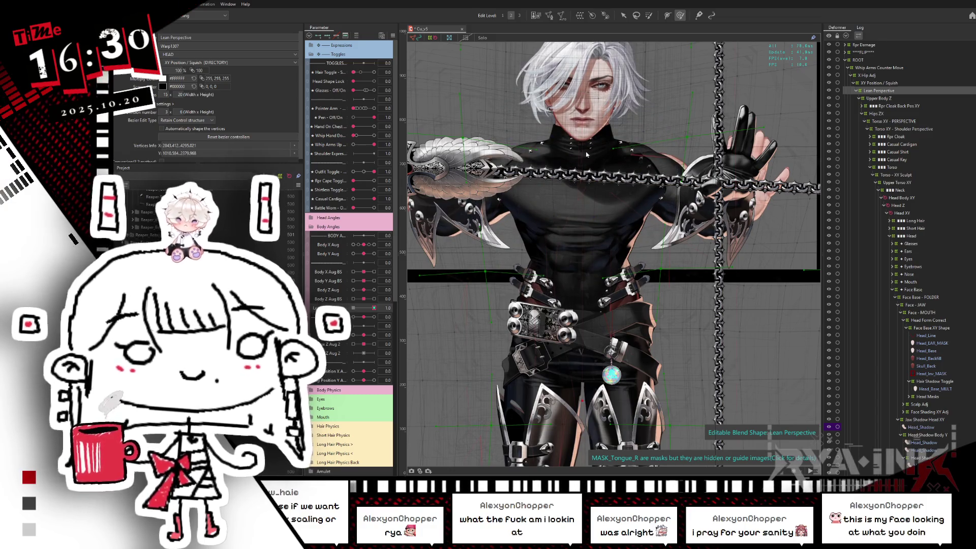
scroll(589, 136, "down", 2)
left_click_drag(582, 118, 591, 98)
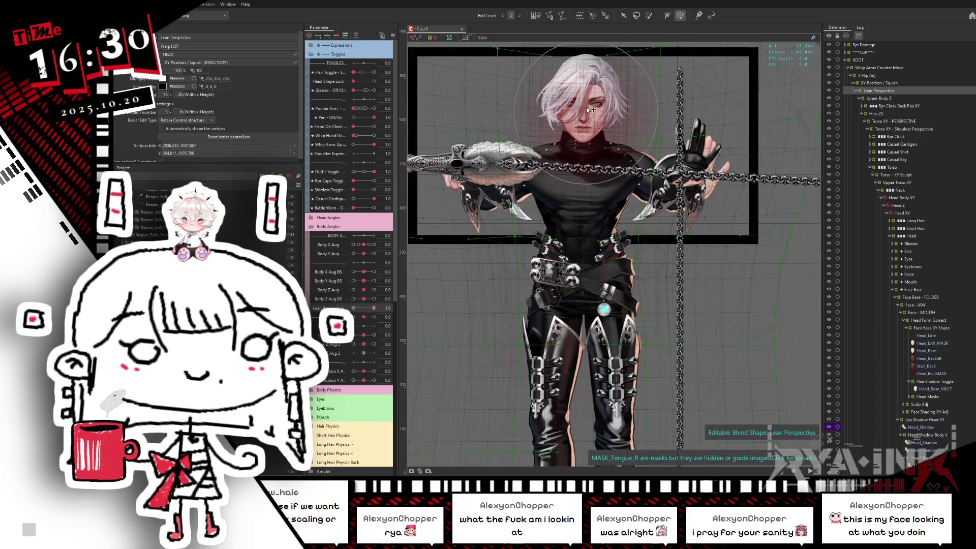
key("ctrl+z")
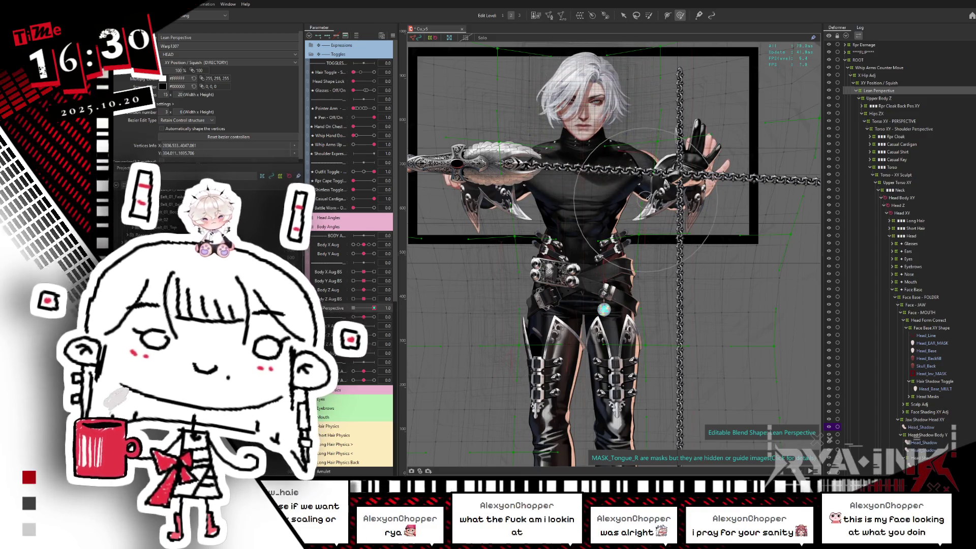
left_click_drag(375, 308, 379, 307)
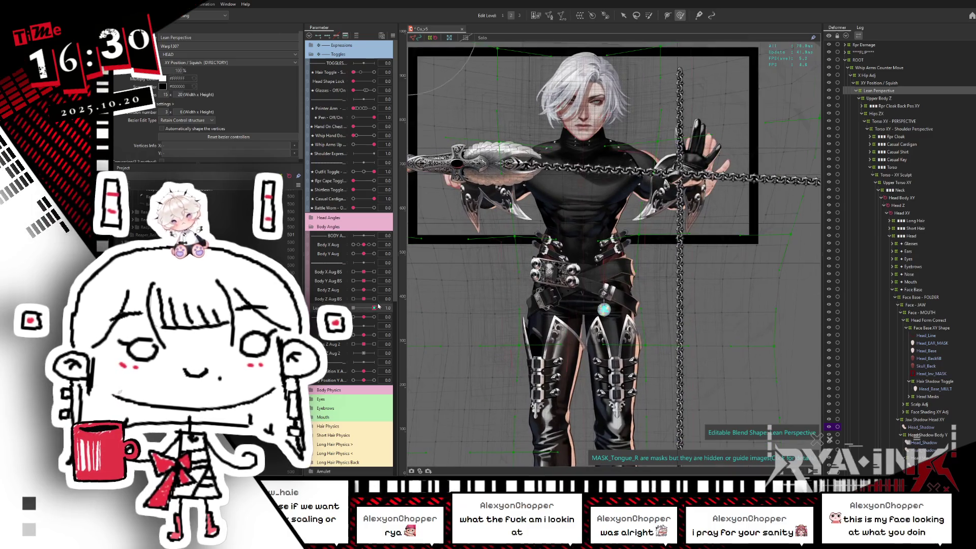
Check the belt, hip and leg meshes with the lean at its minimum and at 0.6.
left_click(612, 261)
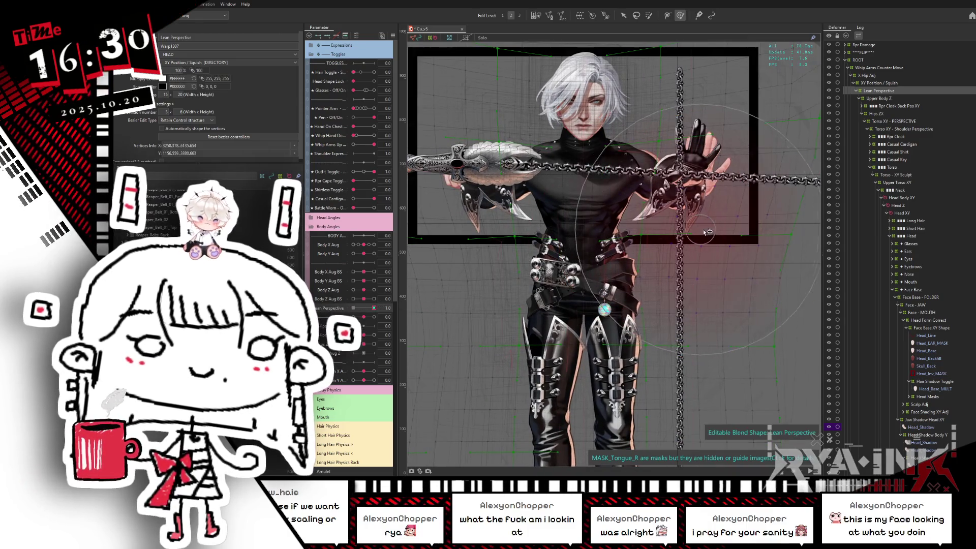
left_click(501, 244)
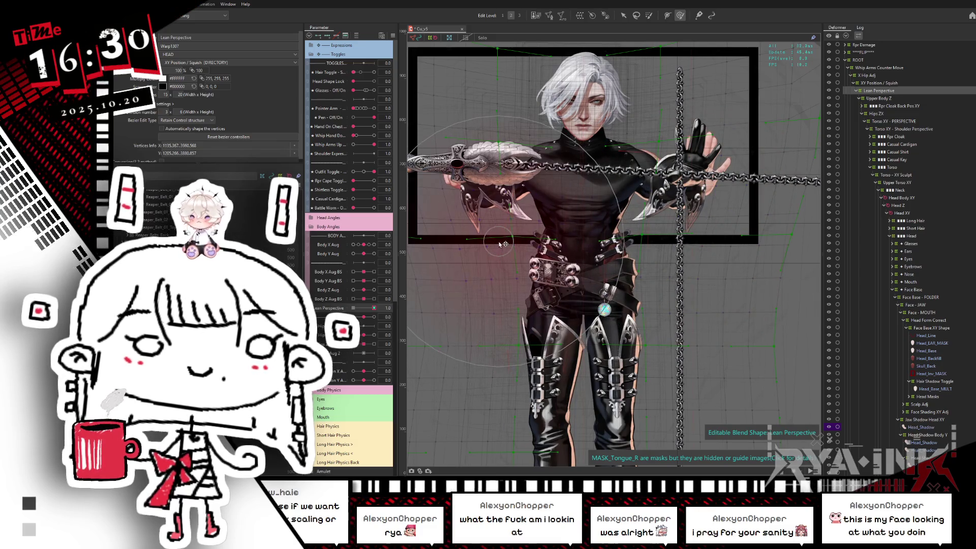
left_click(594, 357)
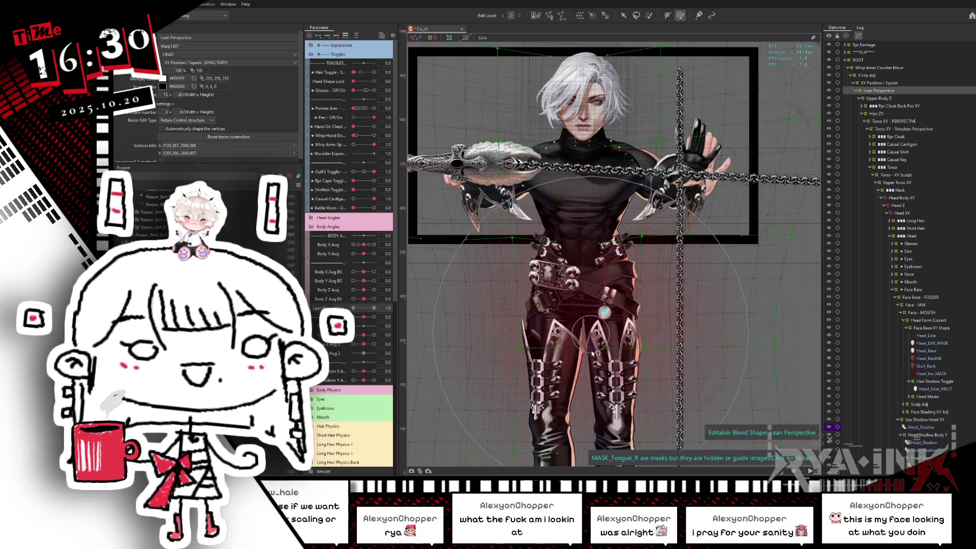
mouse_move(375, 309)
left_mouse_down()
mouse_move(364, 311)
mouse_move(373, 309)
left_mouse_up()
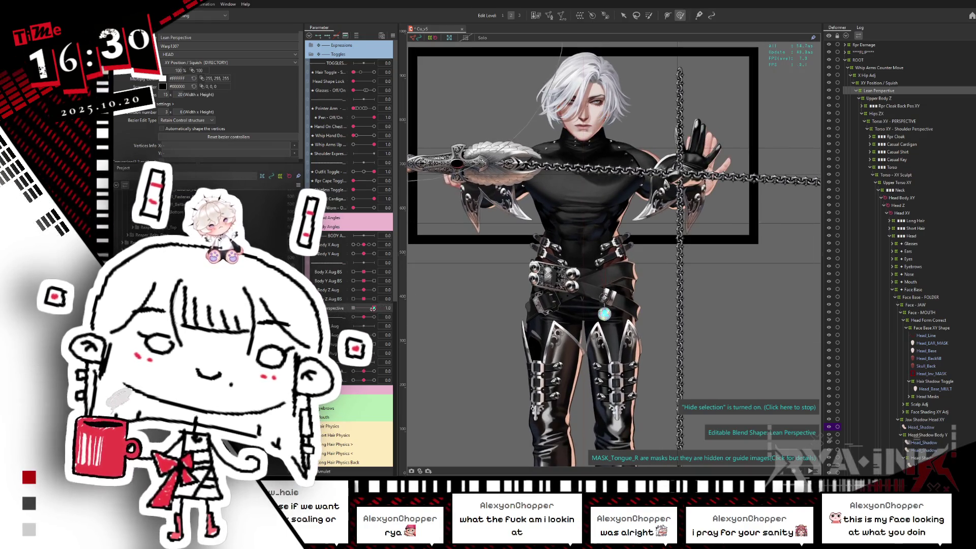
mouse_move(373, 309)
left_mouse_down()
mouse_move(363, 314)
mouse_move(379, 310)
left_mouse_up()
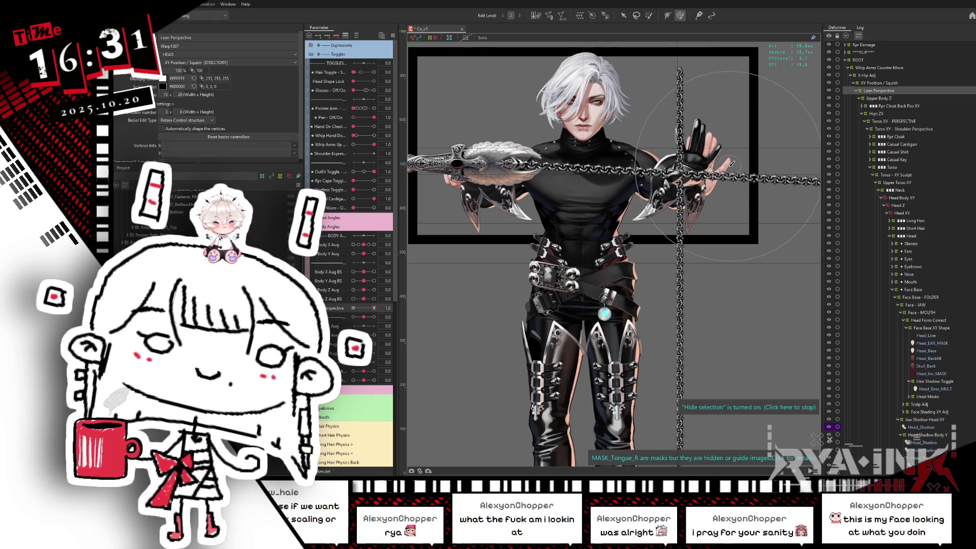
Review the sword and belt meshes across the lean, returning Lean Perspective to 1.0.
left_click(689, 178)
left_click(475, 179)
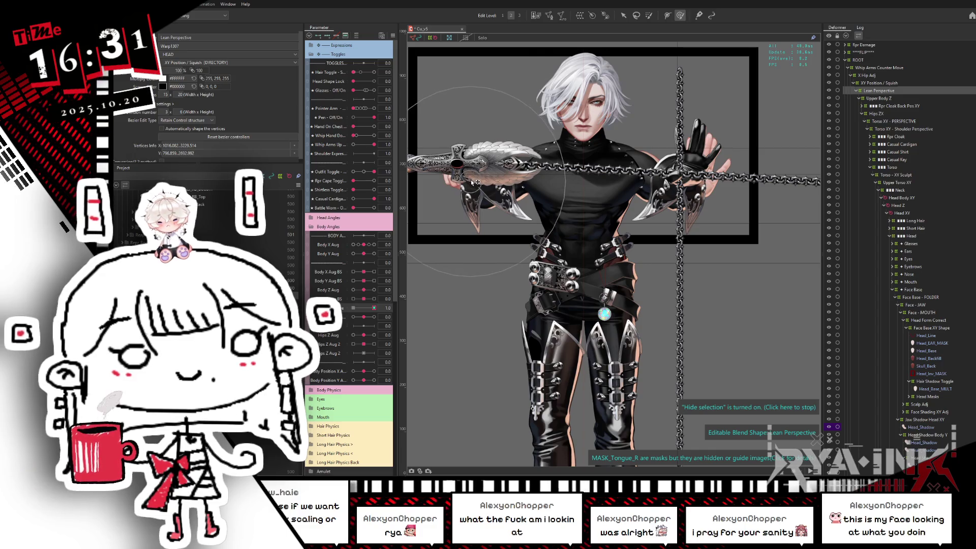
left_click(633, 239)
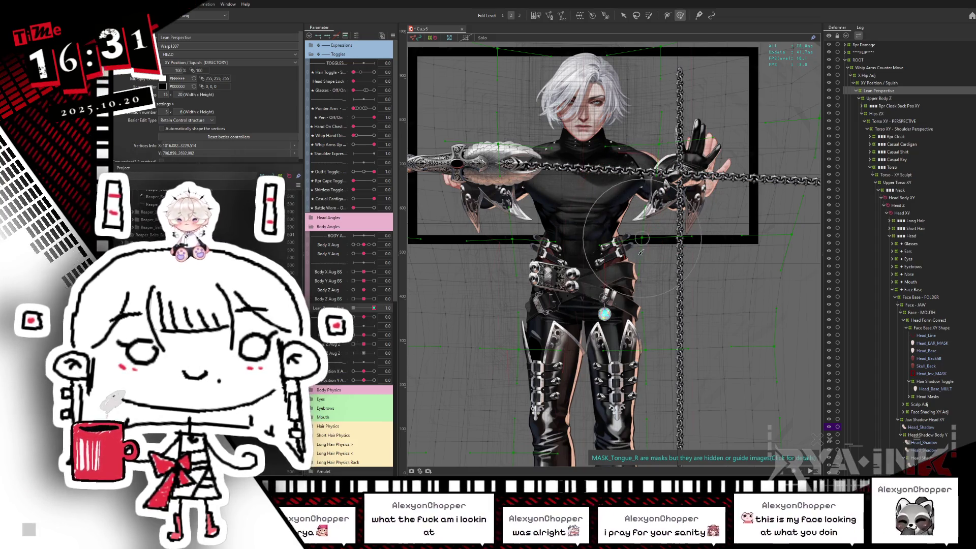
left_click(638, 262)
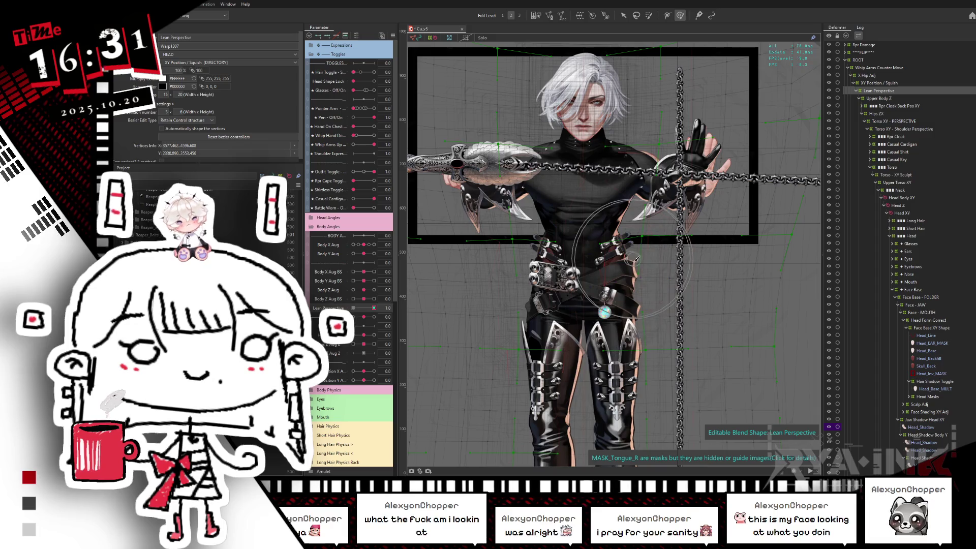
mouse_move(365, 307)
left_mouse_down()
mouse_move(353, 308)
mouse_move(378, 302)
left_mouse_up()
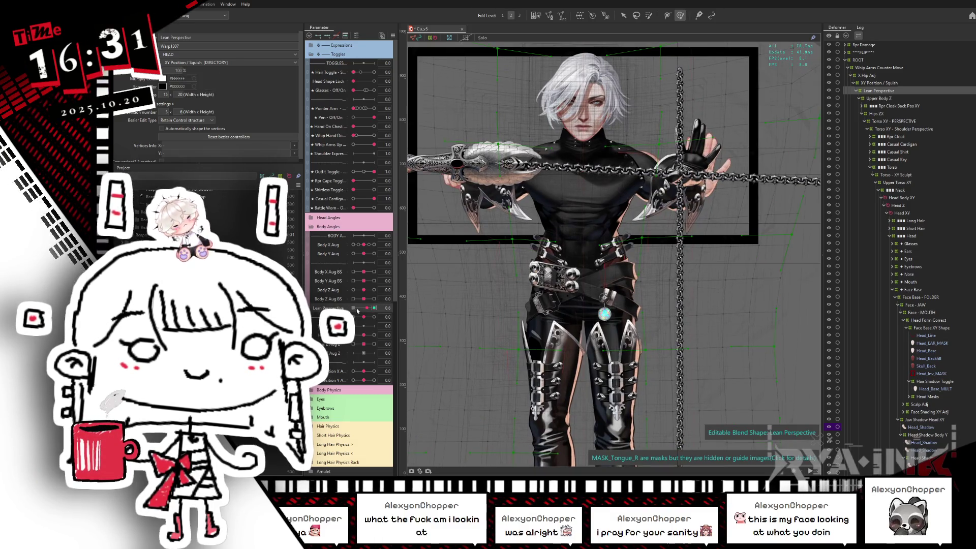
left_click_drag(357, 310, 380, 302)
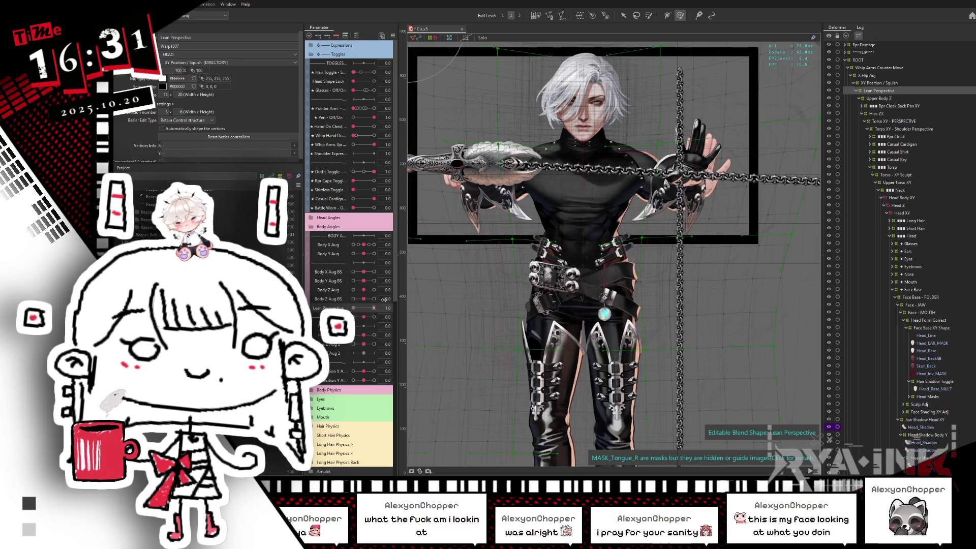
scroll(862, 239, "down", 5)
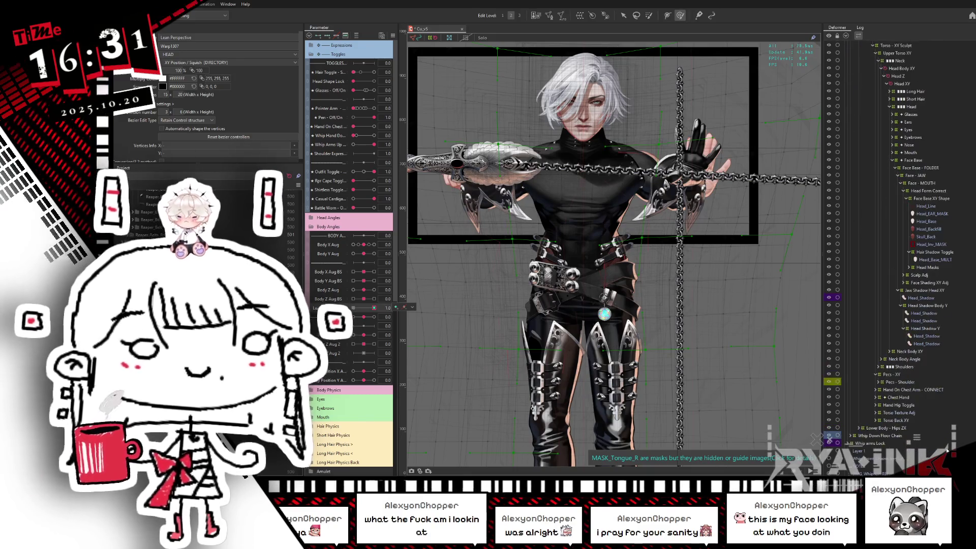
Add a centre vertex to the frame mesh, making four triangles, and pull it up-left.
left_click(896, 437)
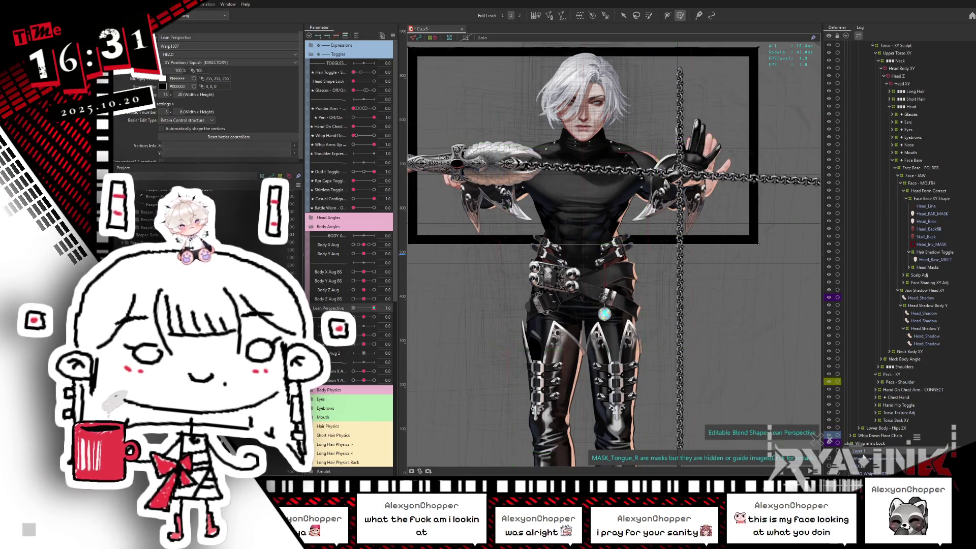
scroll(672, 300, "down", 2)
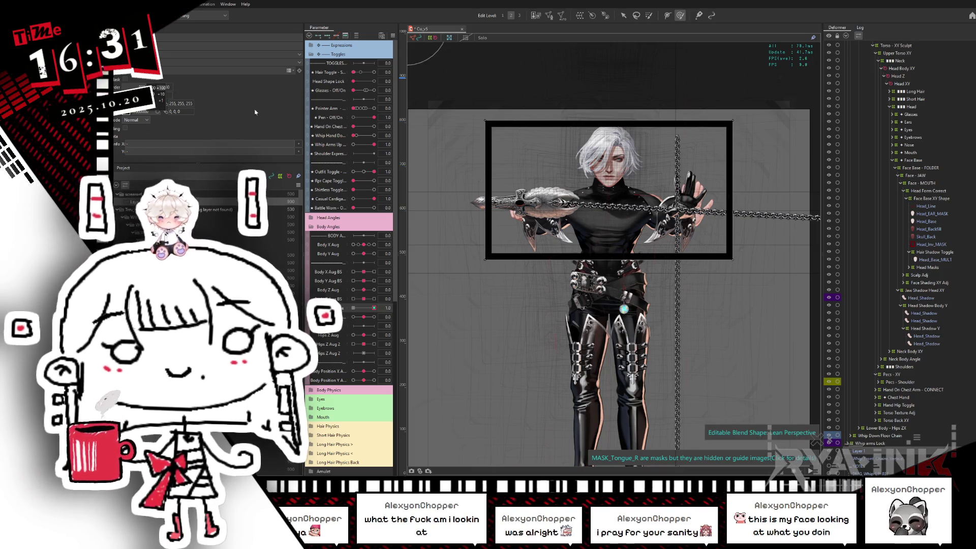
left_click(550, 15)
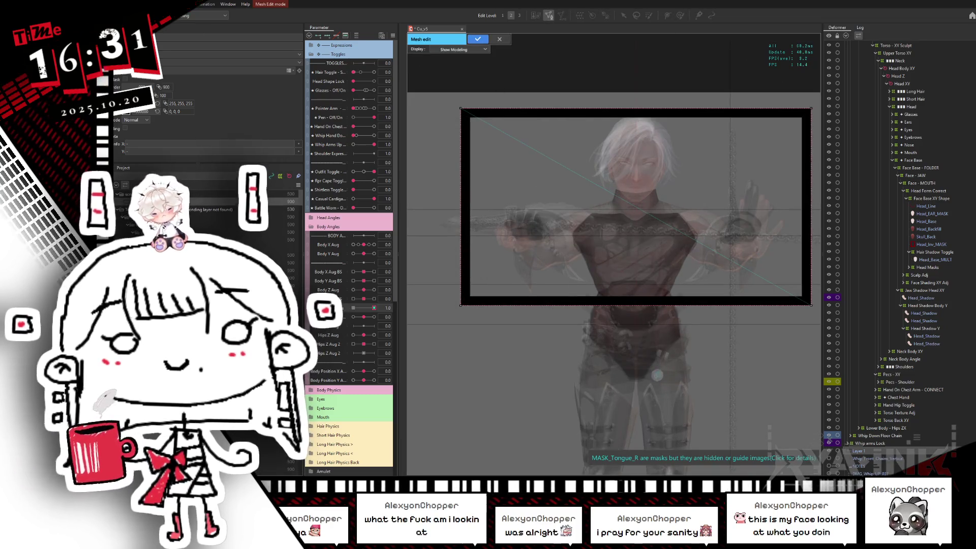
left_click_drag(432, 96, 818, 328)
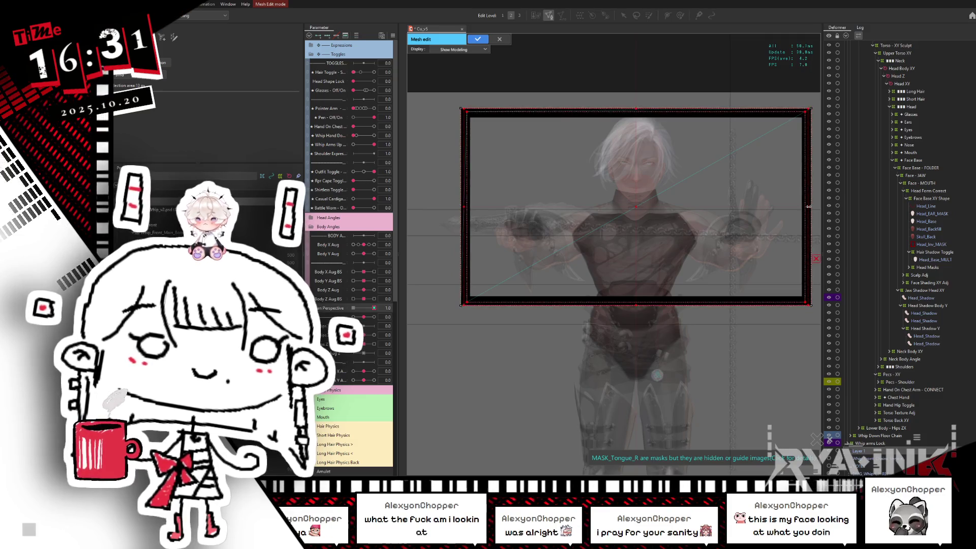
left_click(629, 204)
left_click_drag(629, 204, 588, 191)
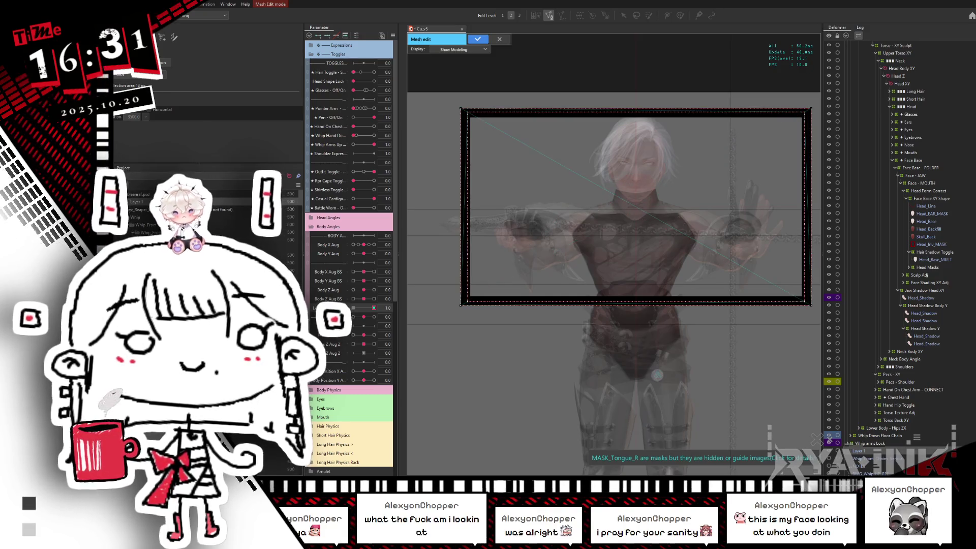
left_click(478, 40)
left_click(549, 17)
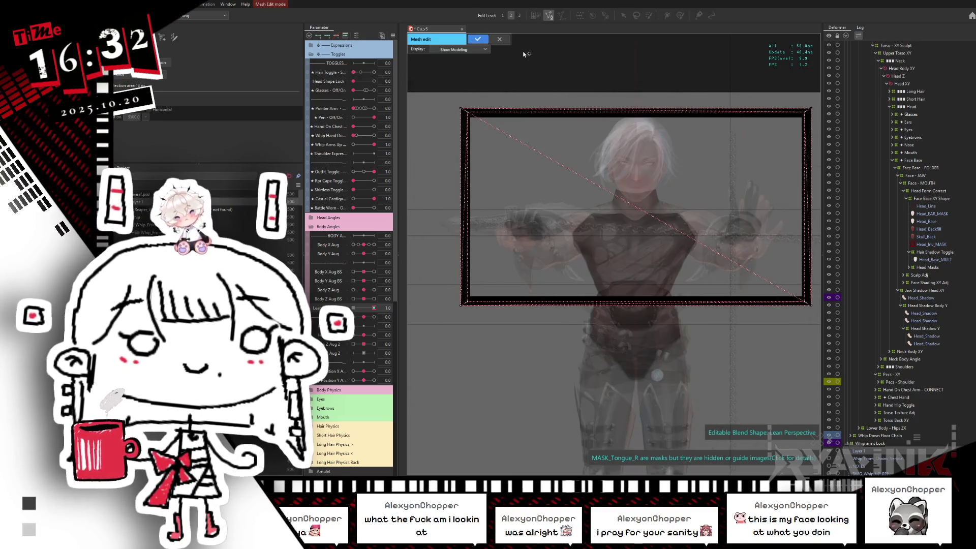
left_click(626, 18)
left_click(625, 16)
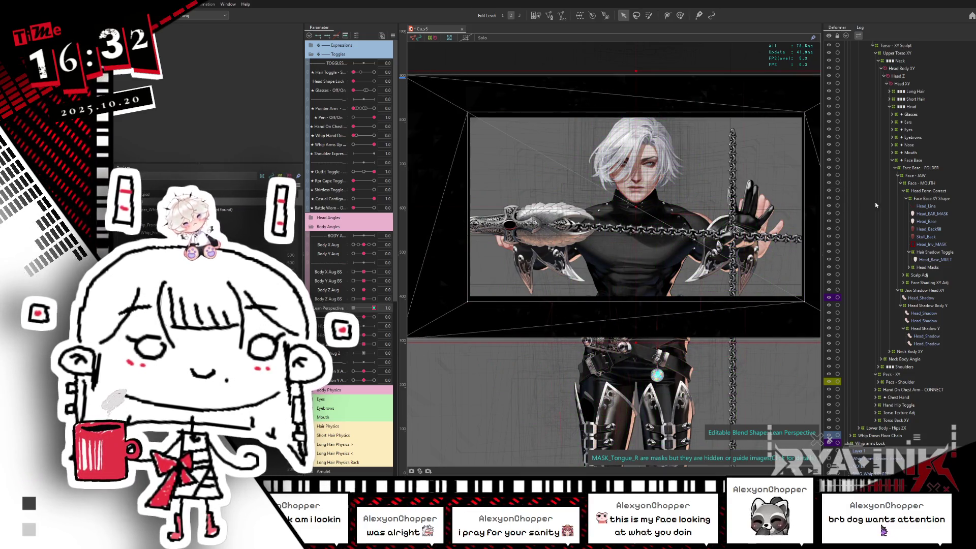
Stretch the perspective box's bottom edge down and hide the selection guides.
scroll(644, 307, "down", 3)
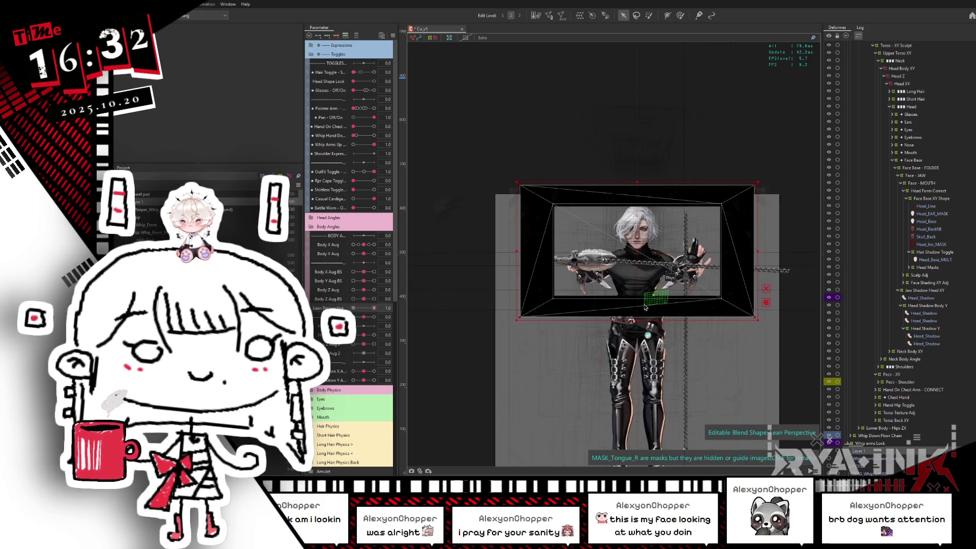
left_click_drag(638, 324, 639, 481)
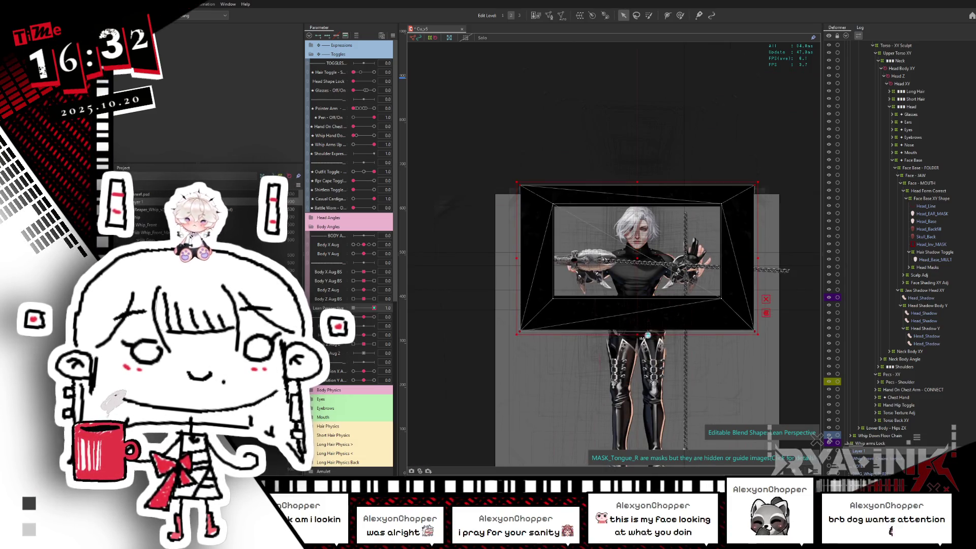
key("ctrl+h")
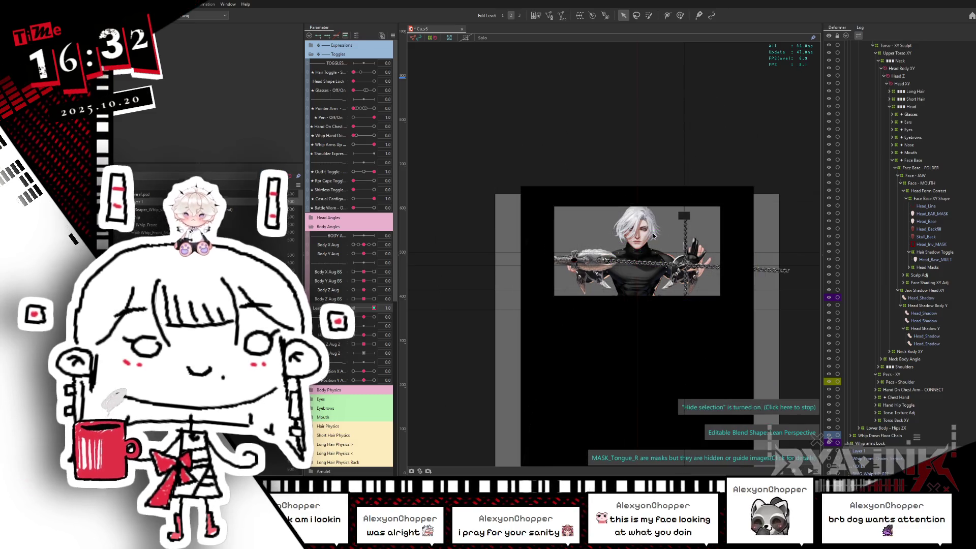
scroll(656, 234, "up", 2)
scroll(656, 243, "up", 2)
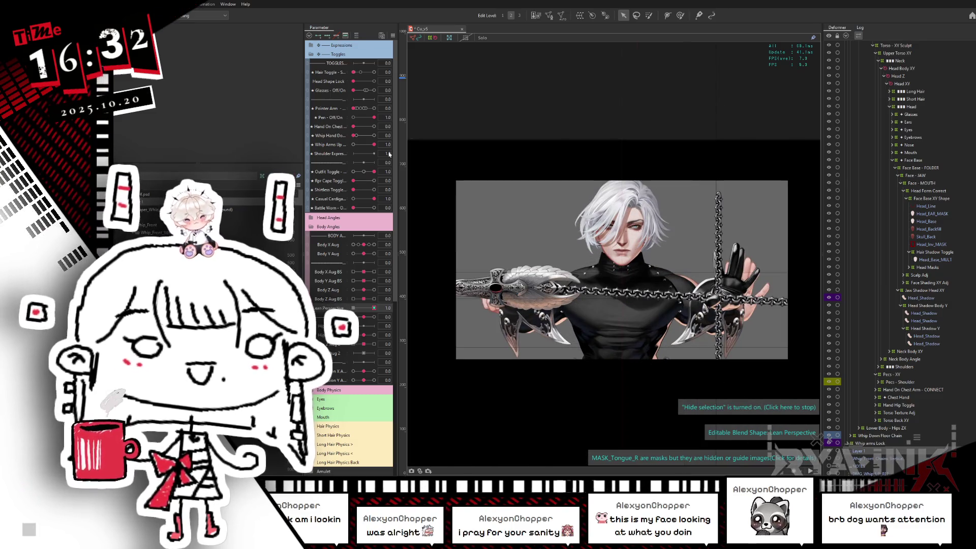
scroll(364, 310, "down", 1)
scroll(364, 310, "down", 9)
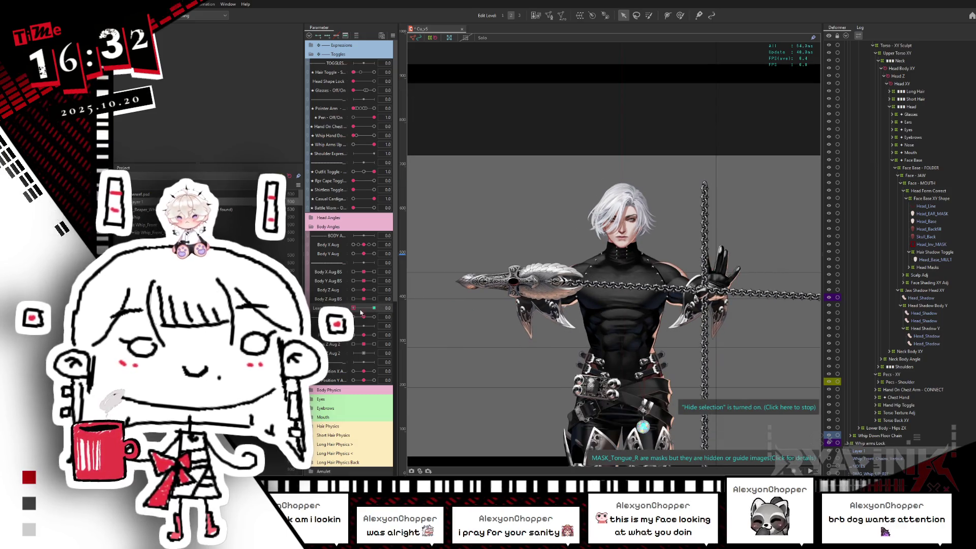
Preview Lean Perspective at full and 0.7, then set Body Y Aug to -1.0.
left_click(375, 307)
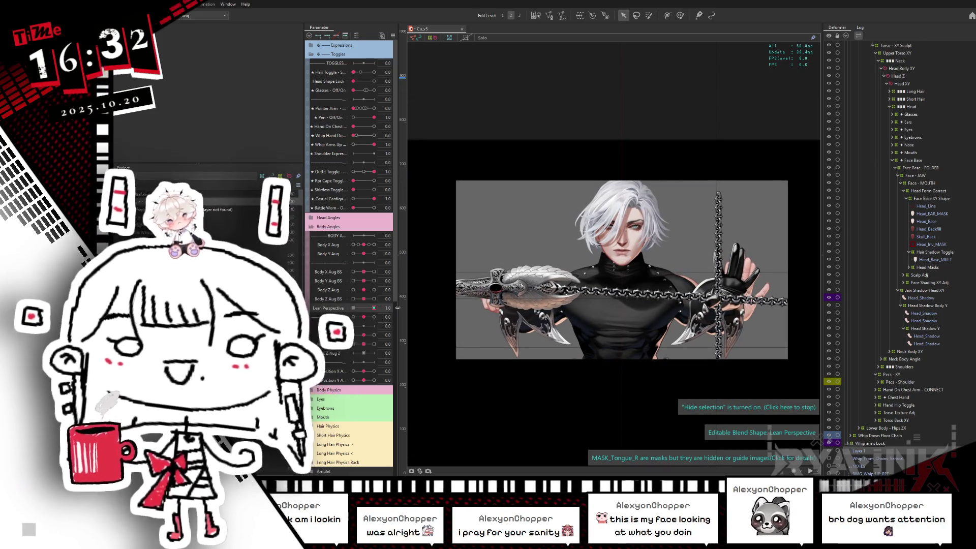
left_click(374, 308)
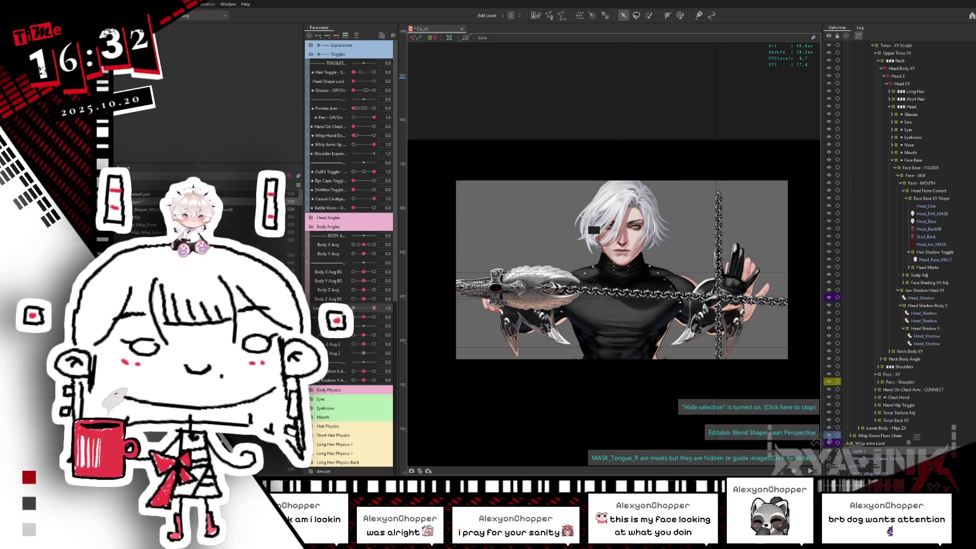
left_click_drag(374, 308, 375, 308)
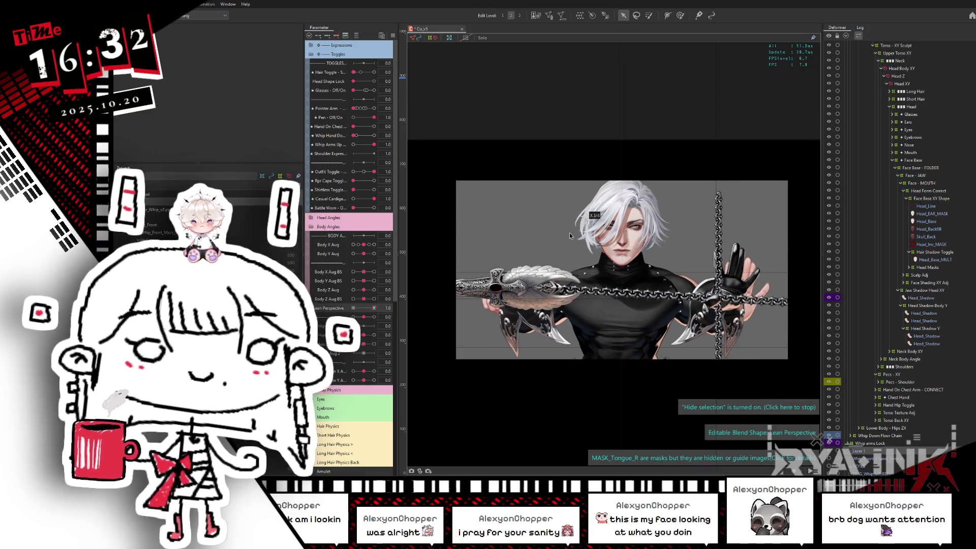
scroll(570, 236, "down", 2)
left_click_drag(363, 254, 353, 255)
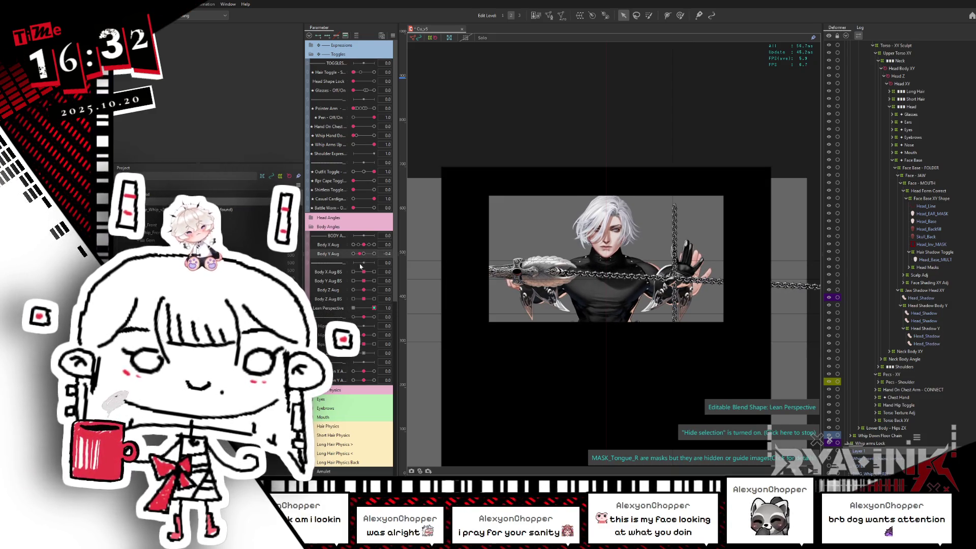
Raise Lean Perspective to 1.0, set Head Y Aug to -0.5, and select Whip Arms Counter Move.
left_click_drag(374, 308, 381, 309)
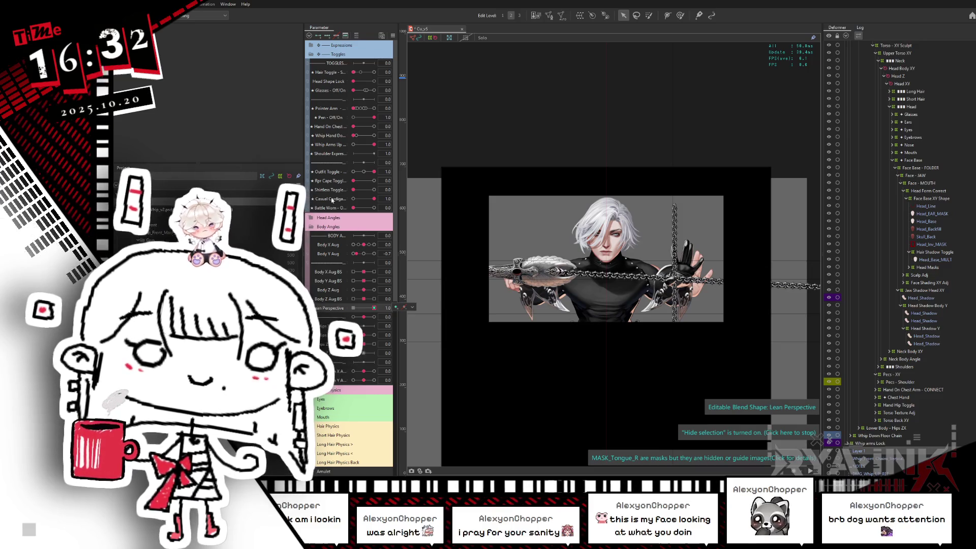
left_click(336, 217)
left_click_drag(364, 246, 358, 247)
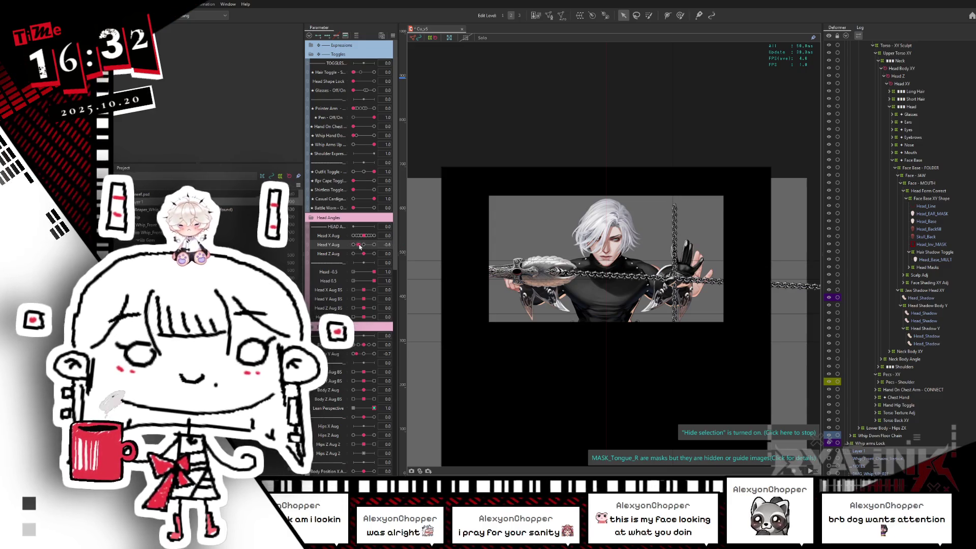
left_click_drag(360, 247, 361, 247)
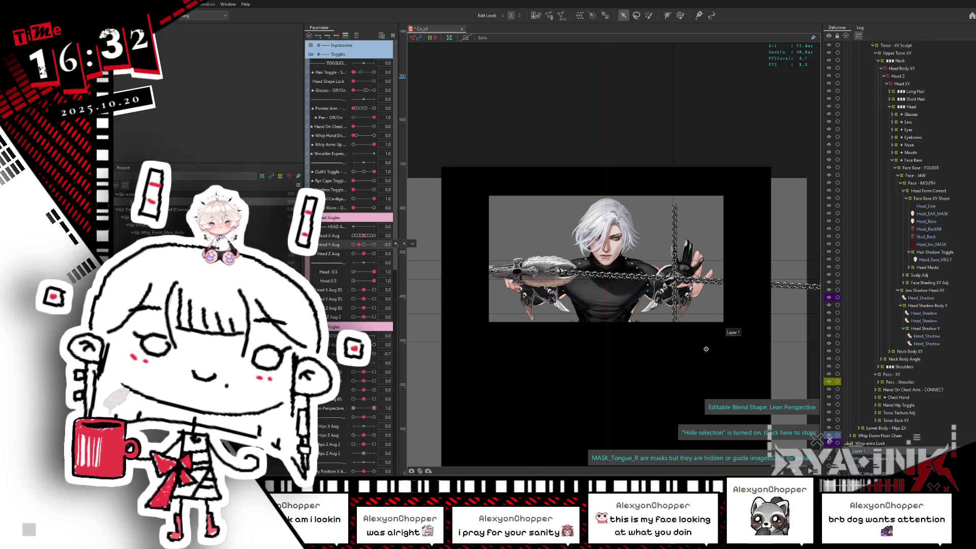
scroll(931, 86, "up", 1)
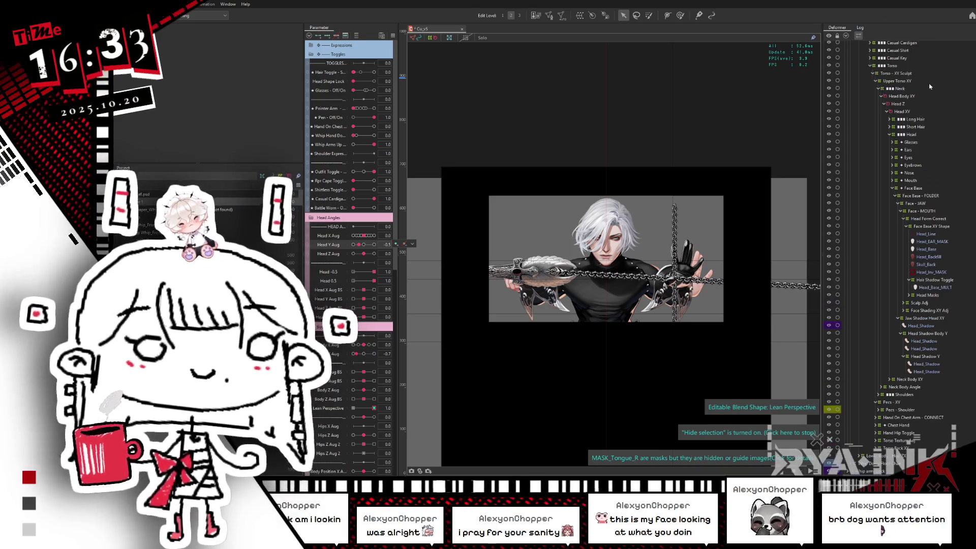
scroll(896, 105, "up", 2)
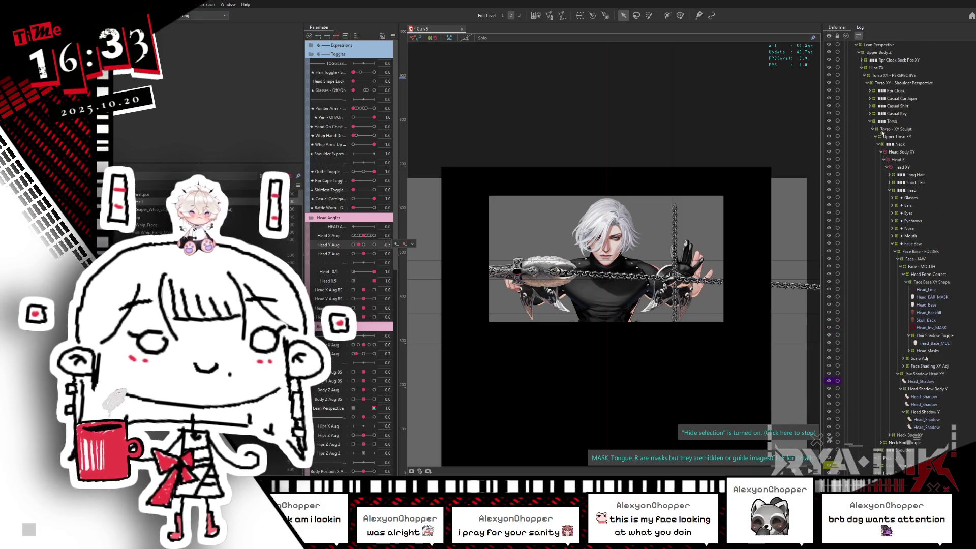
scroll(885, 127, "up", 1)
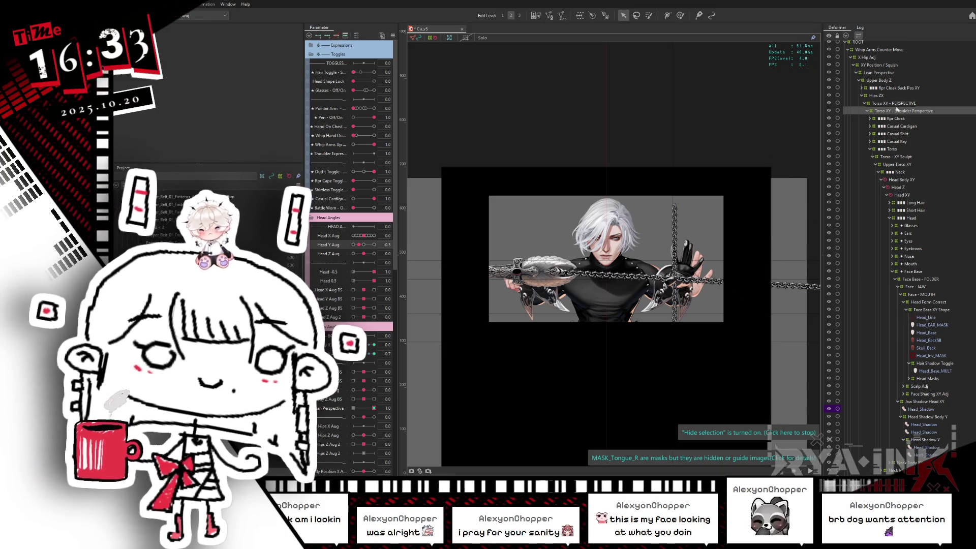
left_click(897, 50)
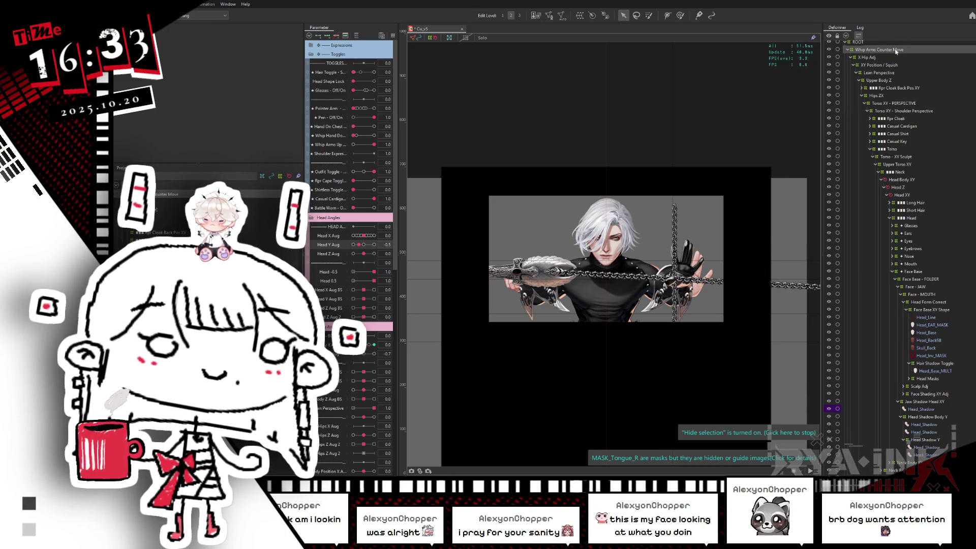
At Body X and Body Y Aug -1.0, shift Whip Arms Counter Move right and open Reflect Settings.
mouse_move(364, 345)
left_mouse_down()
mouse_move(354, 346)
mouse_move(379, 343)
mouse_move(365, 348)
left_mouse_up()
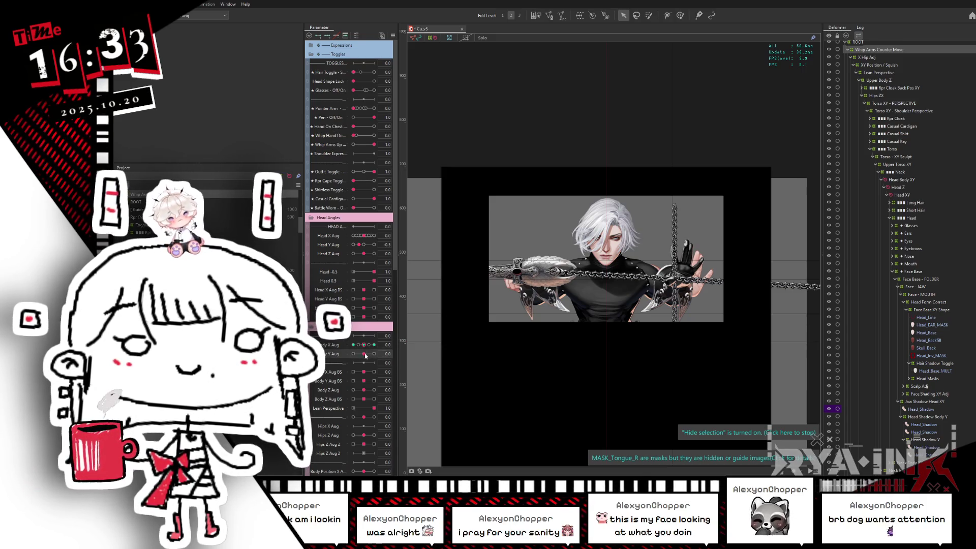
left_click_drag(365, 356, 367, 346)
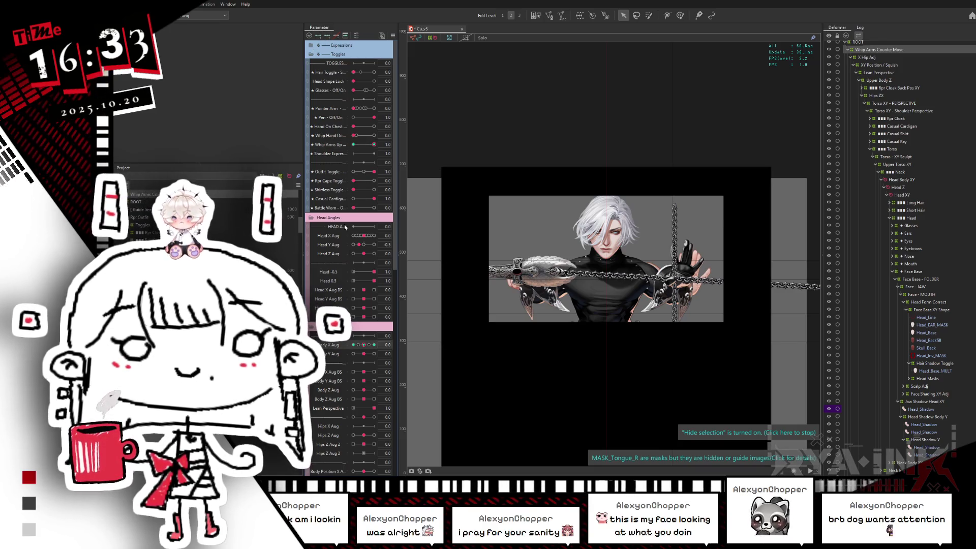
mouse_move(364, 355)
left_mouse_down()
mouse_move(350, 358)
mouse_move(354, 346)
left_mouse_up()
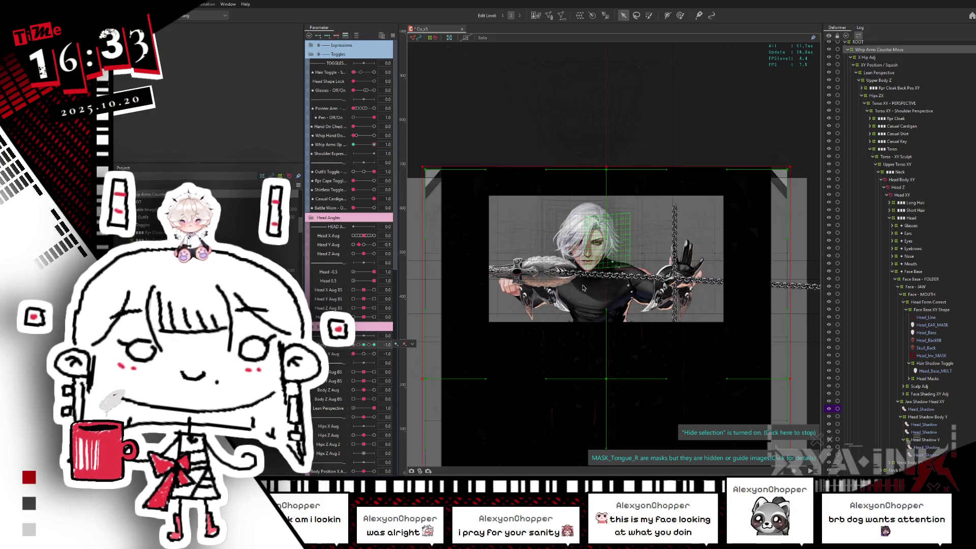
left_click_drag(609, 379, 617, 376)
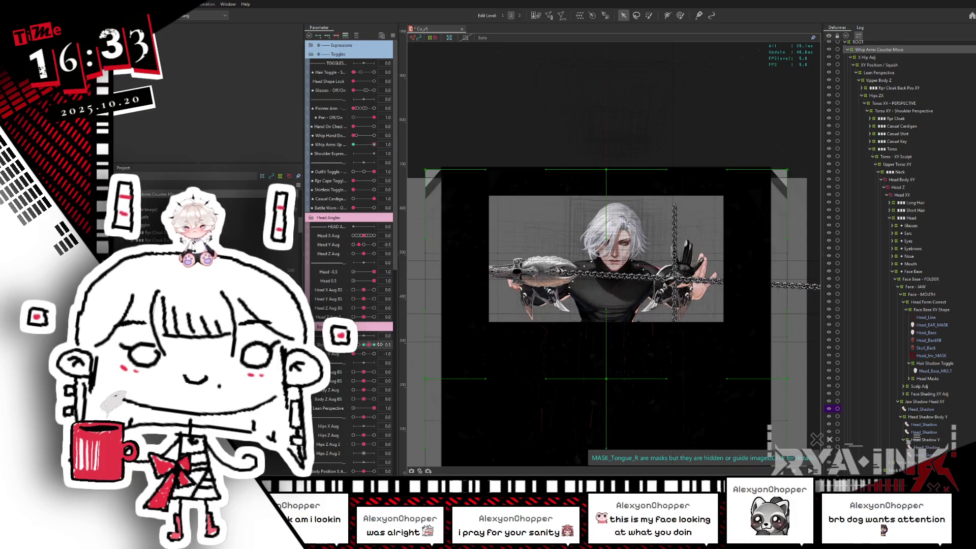
key("ctrl+r")
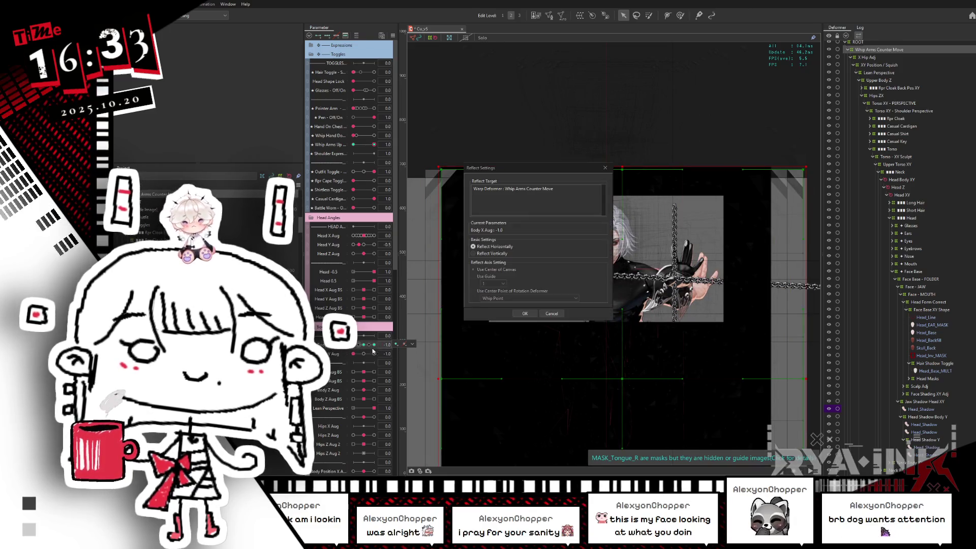
Confirm the horizontal mirror and test it with Body X Aug at -1.0 and 1.0 and Head Y.
left_click(529, 314)
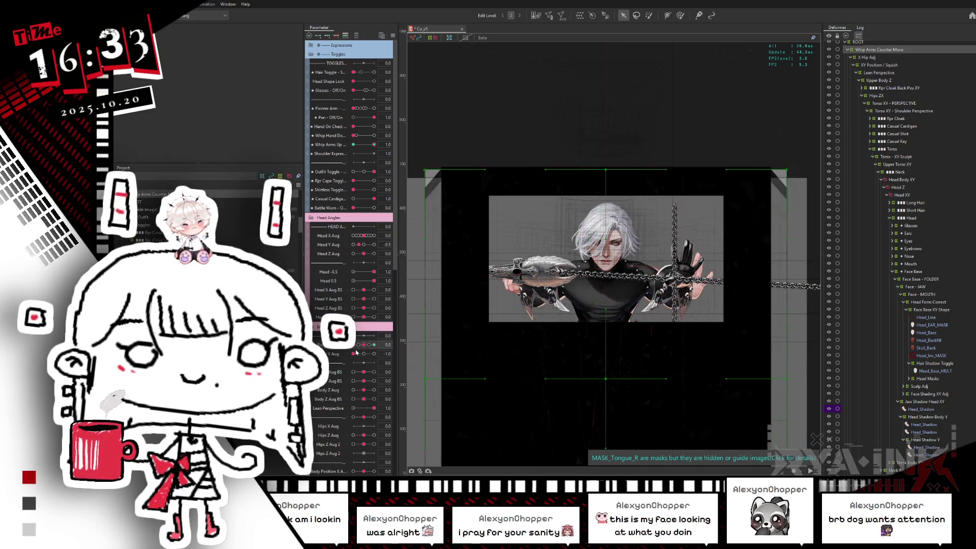
left_click_drag(370, 348, 350, 353)
left_click(375, 344)
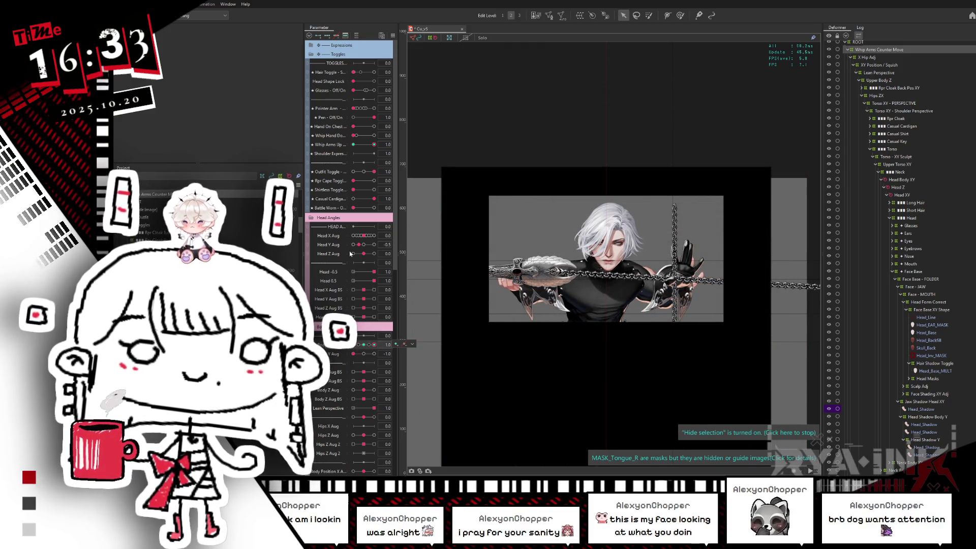
left_click_drag(358, 247, 362, 248)
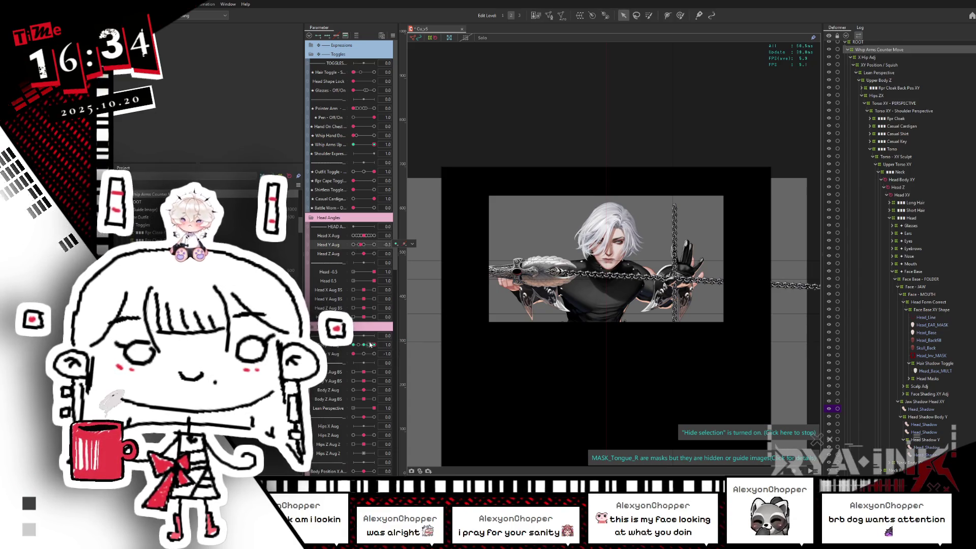
left_click_drag(370, 344, 344, 355)
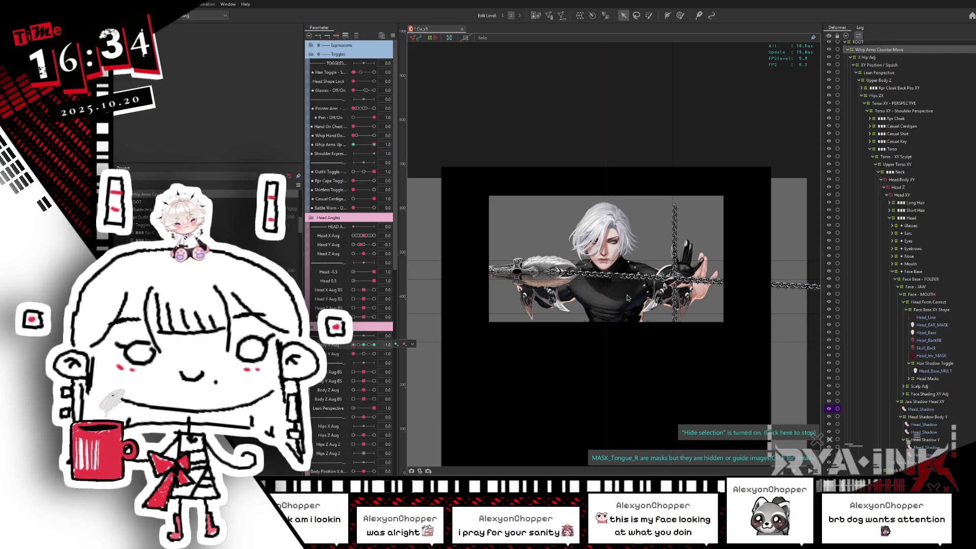
Select Head Body XY, reset the body angles to neutral, and test a head turn.
left_click(903, 180)
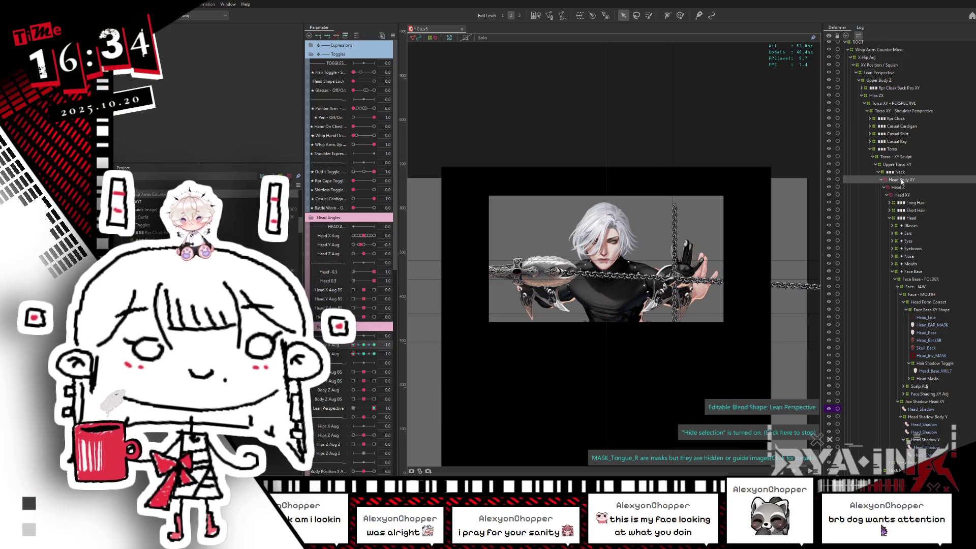
scroll(591, 296, "up", 3)
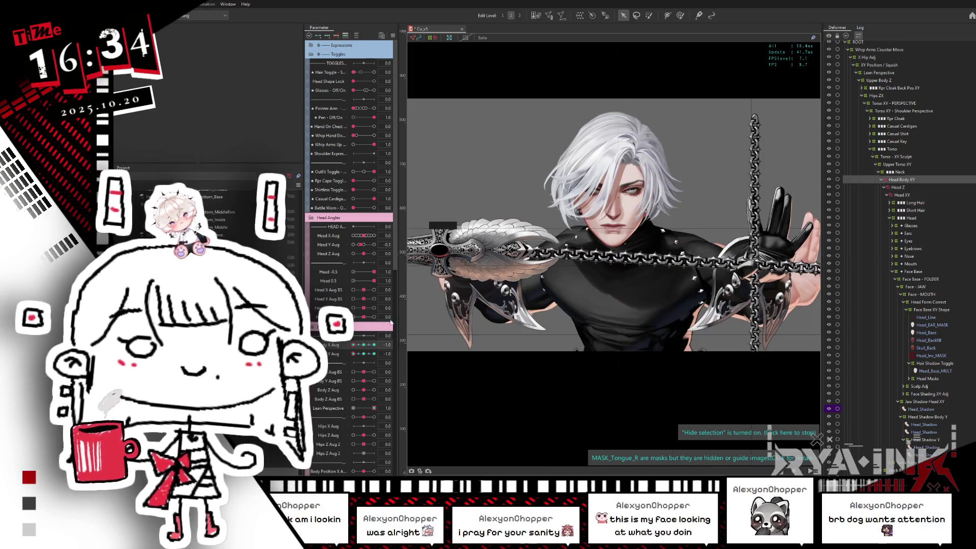
left_click(367, 352)
left_click(367, 340)
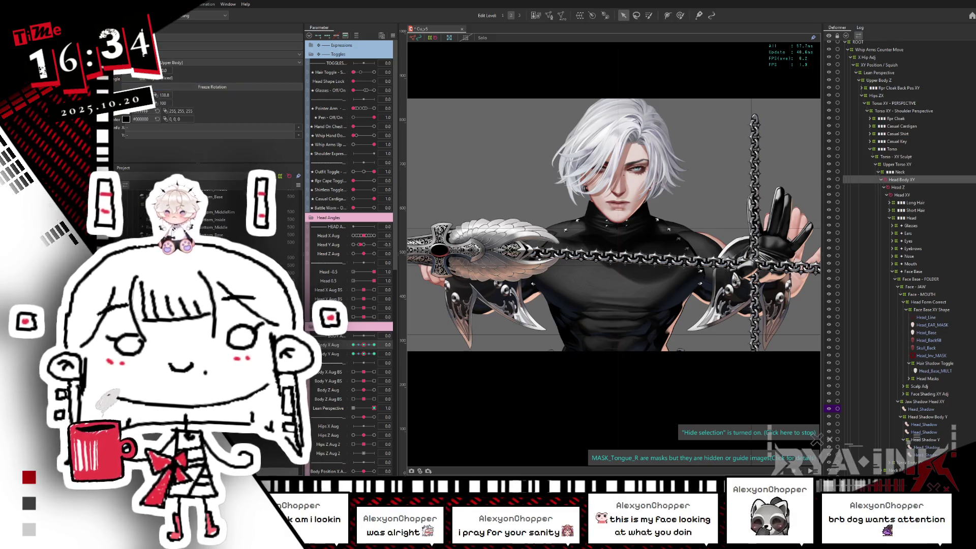
left_click(374, 408)
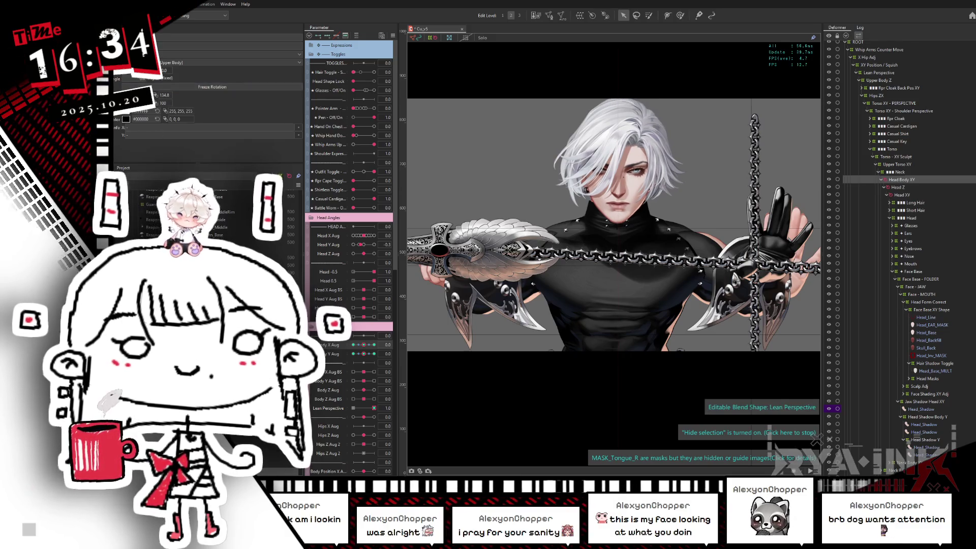
left_click(374, 410)
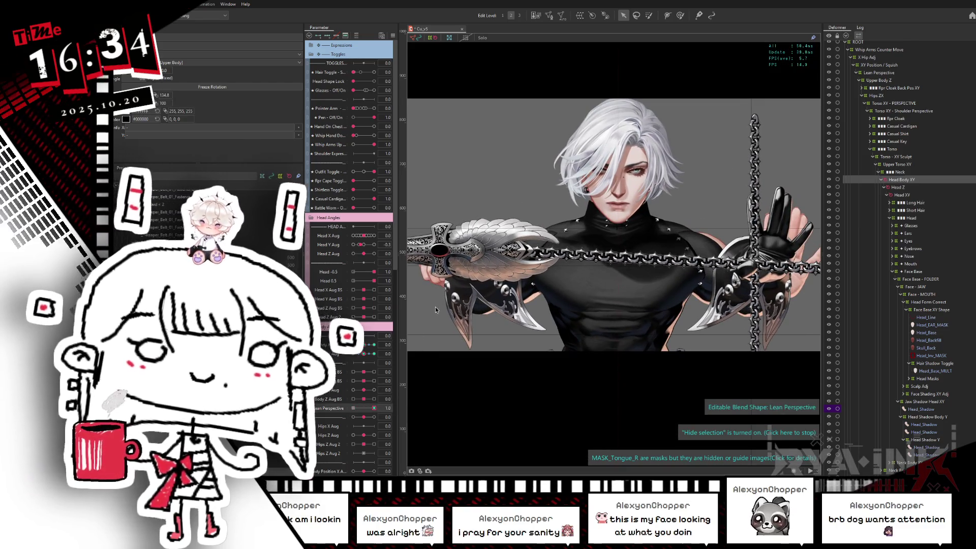
left_click_drag(363, 354, 360, 358)
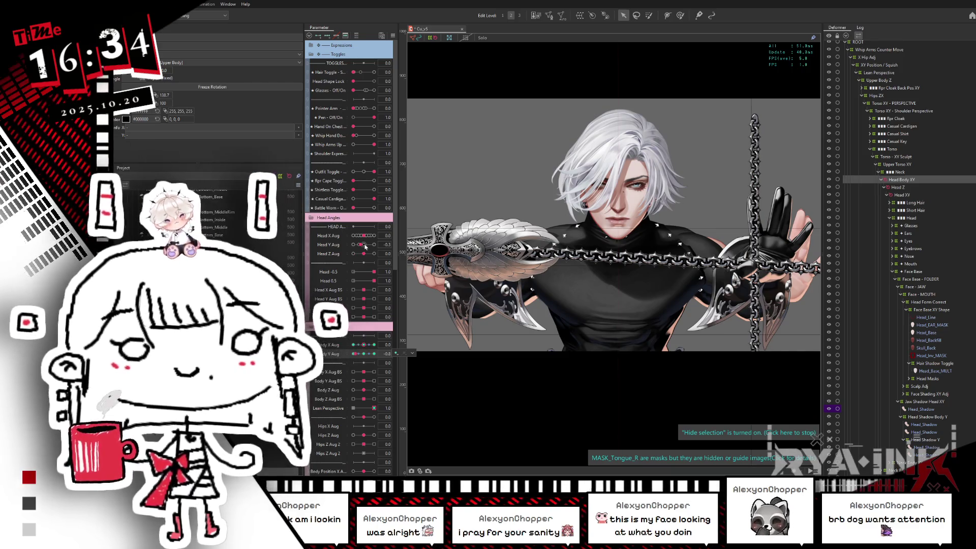
Set Hair Toggle to 1.0, lower Lean Perspective to 0.6, and select the Long Hair deformer.
left_click(375, 73)
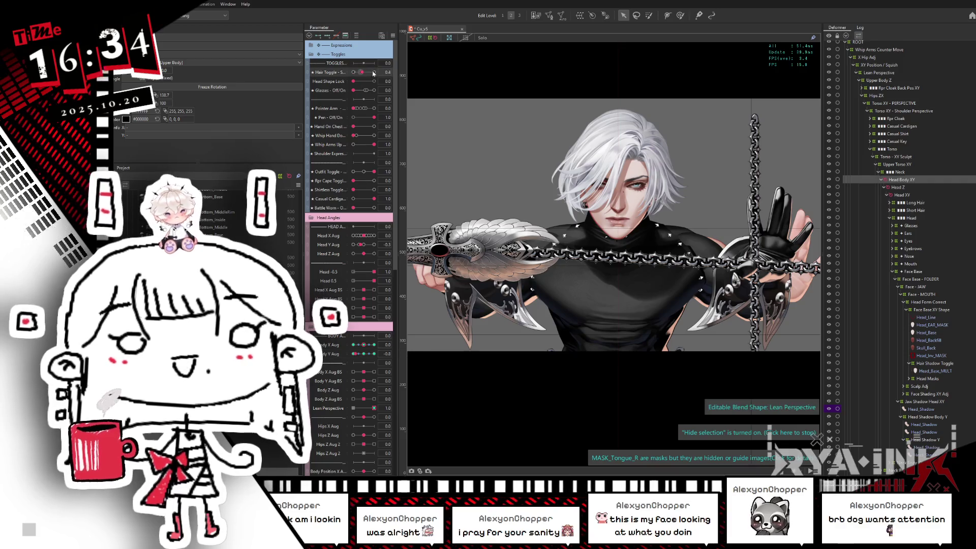
left_click_drag(374, 408, 380, 410)
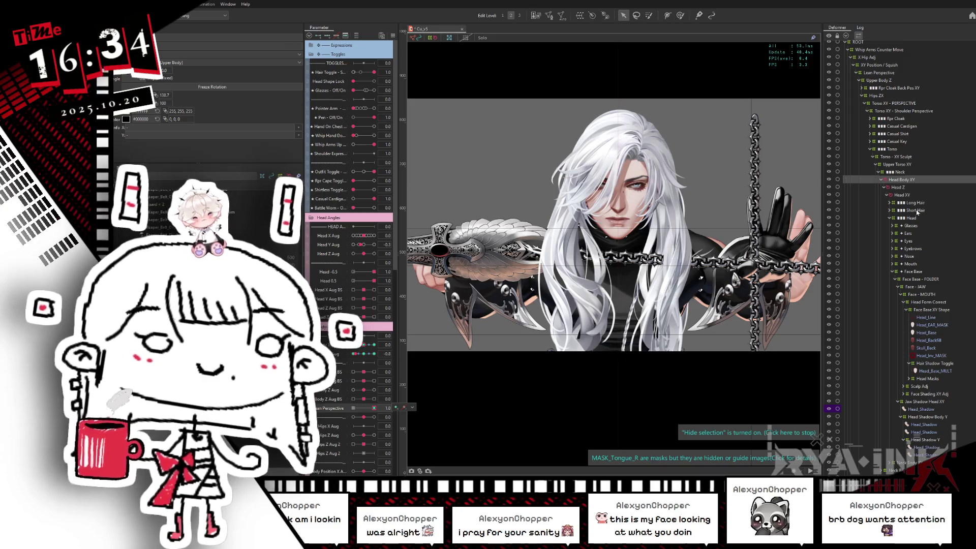
left_click(915, 202)
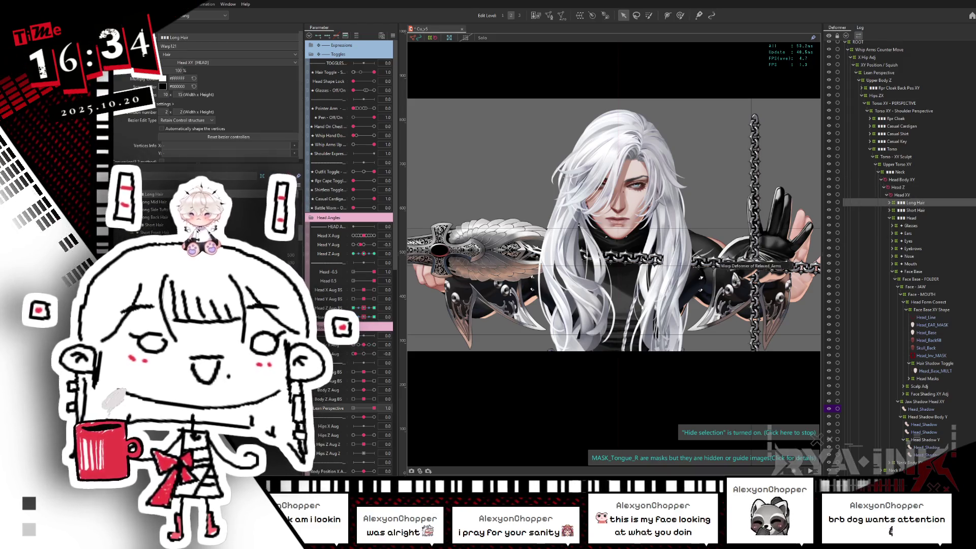
Bring the whole Long Hair deformer into view and shrink it inward from the right.
scroll(634, 324, "down", 2)
scroll(636, 324, "down", 1)
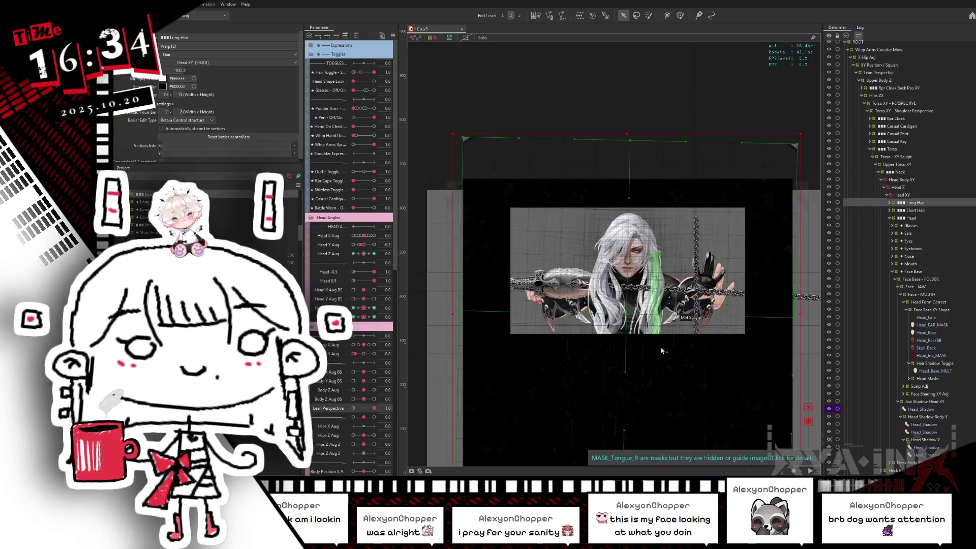
left_click_drag(659, 298, 658, 248)
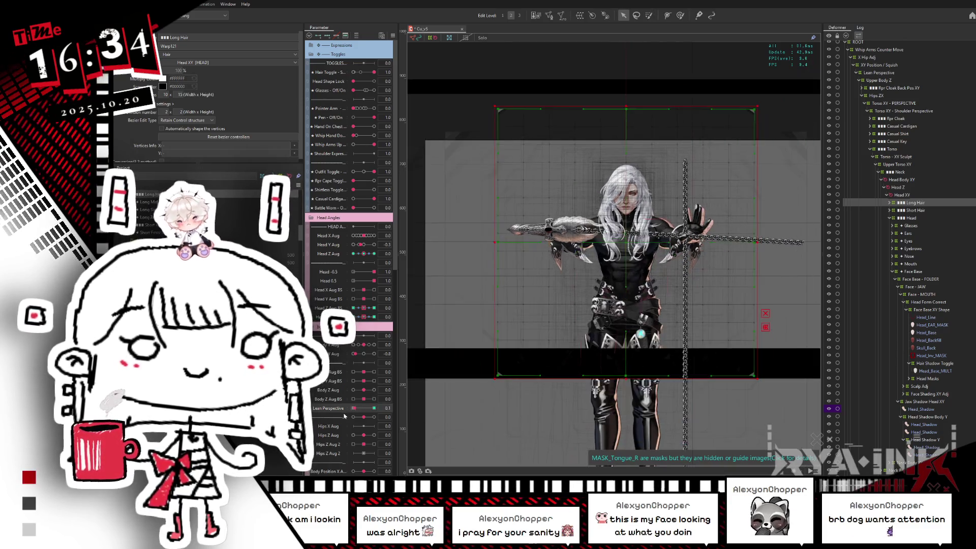
left_click(380, 411)
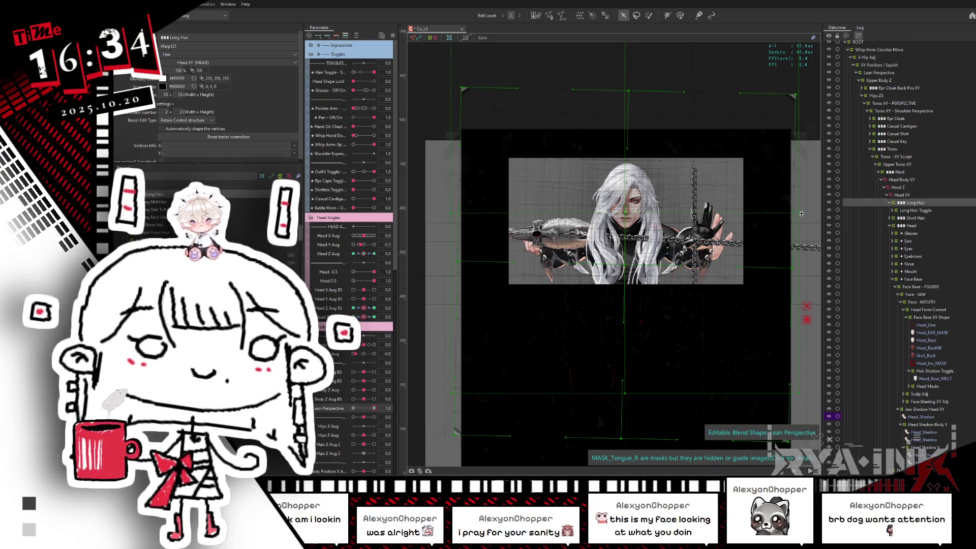
left_click_drag(800, 213, 761, 217)
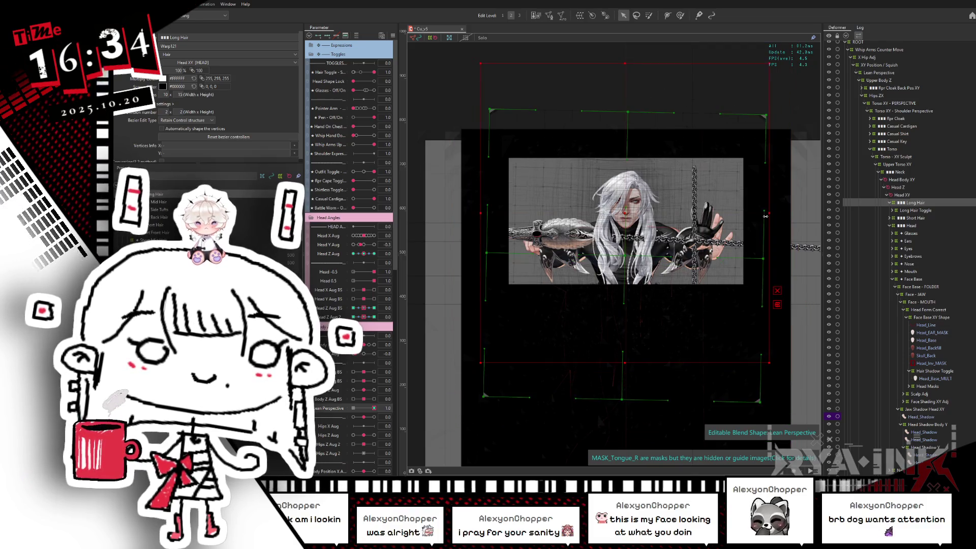
Shrink the Long Hair deformer a little more and move it upward.
mouse_move(375, 408)
left_mouse_down()
mouse_move(355, 411)
mouse_move(374, 408)
left_mouse_up()
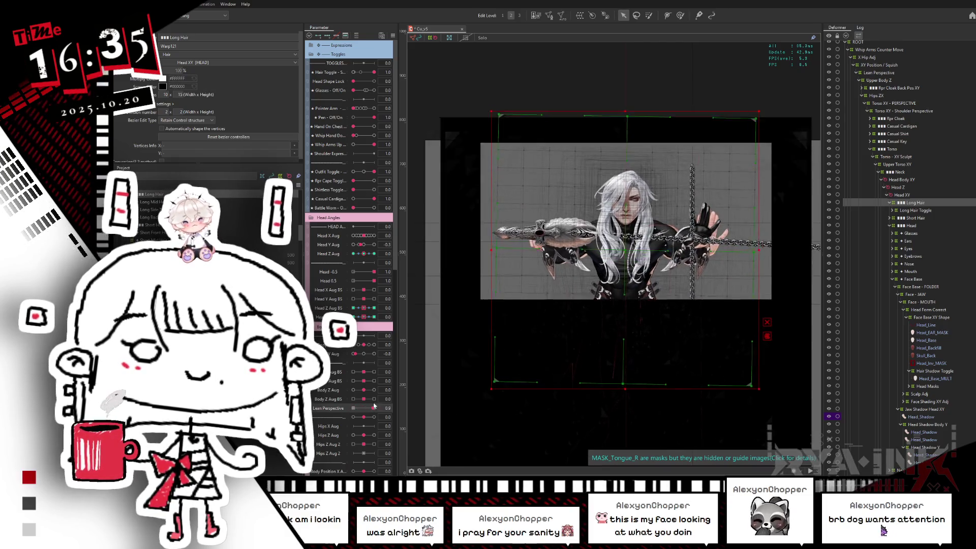
left_click_drag(758, 251, 751, 251)
left_click_drag(626, 249, 625, 244)
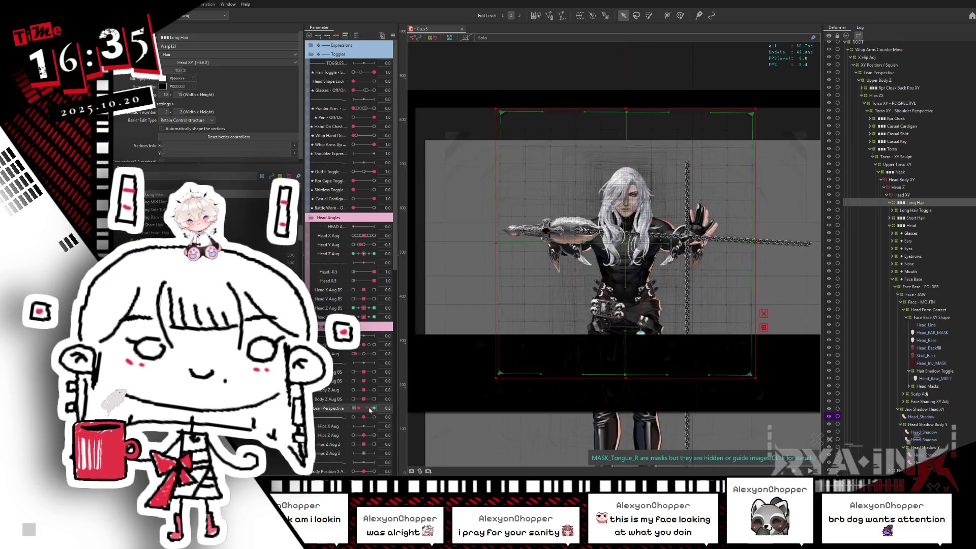
left_click_drag(626, 246, 625, 241)
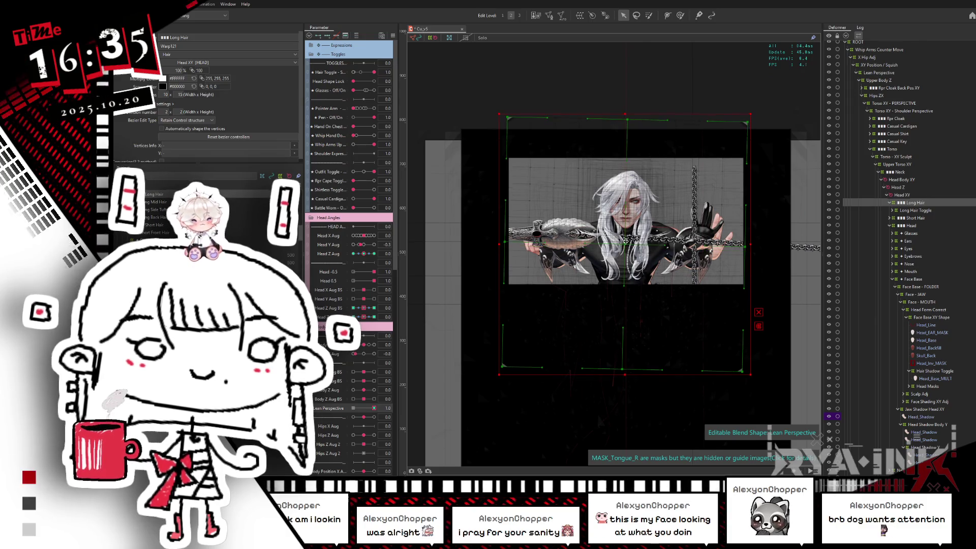
Compare the hair between the straight pose and leaning pose, including Lean Perspective 0.6.
left_click(375, 408)
mouse_move(371, 411)
left_mouse_down()
mouse_move(349, 417)
mouse_move(374, 408)
left_mouse_up()
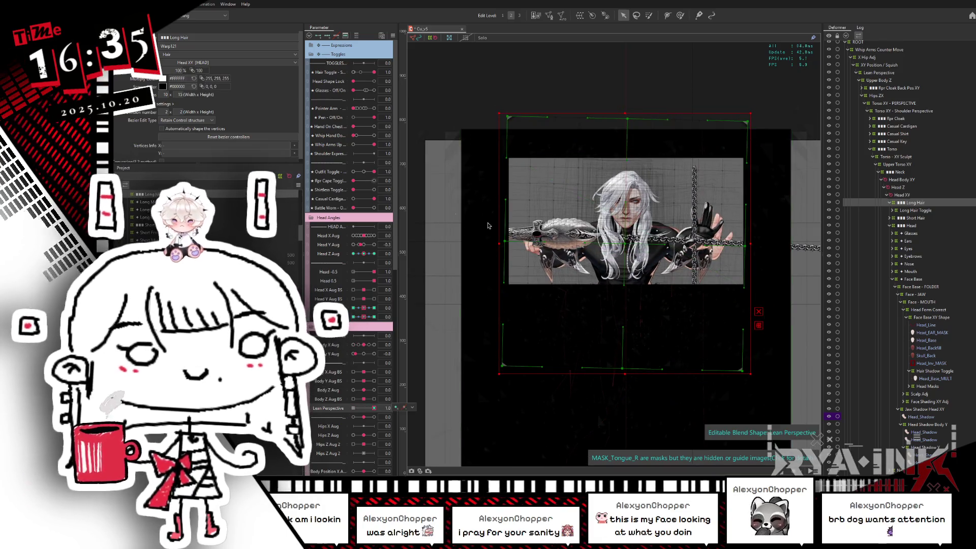
scroll(638, 235, "up", 5)
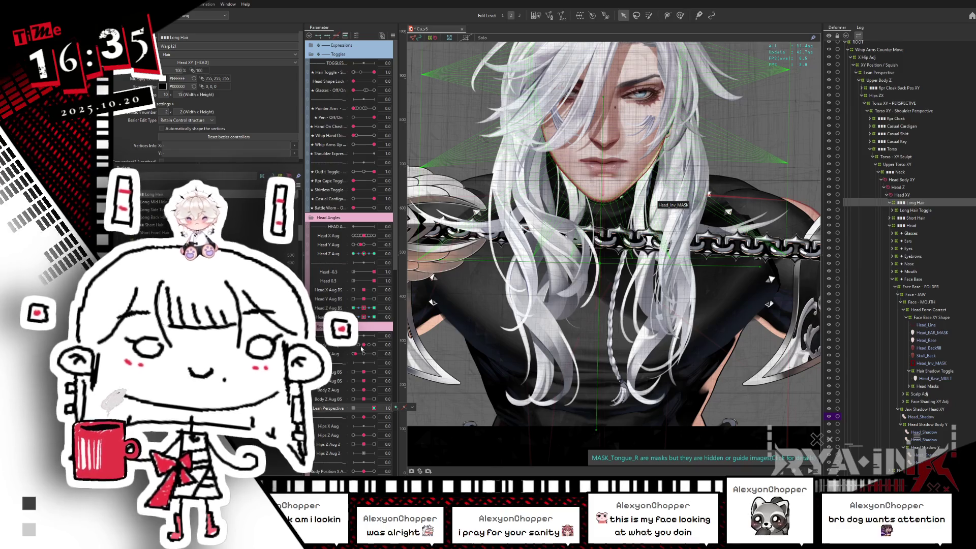
left_click_drag(375, 408, 347, 412)
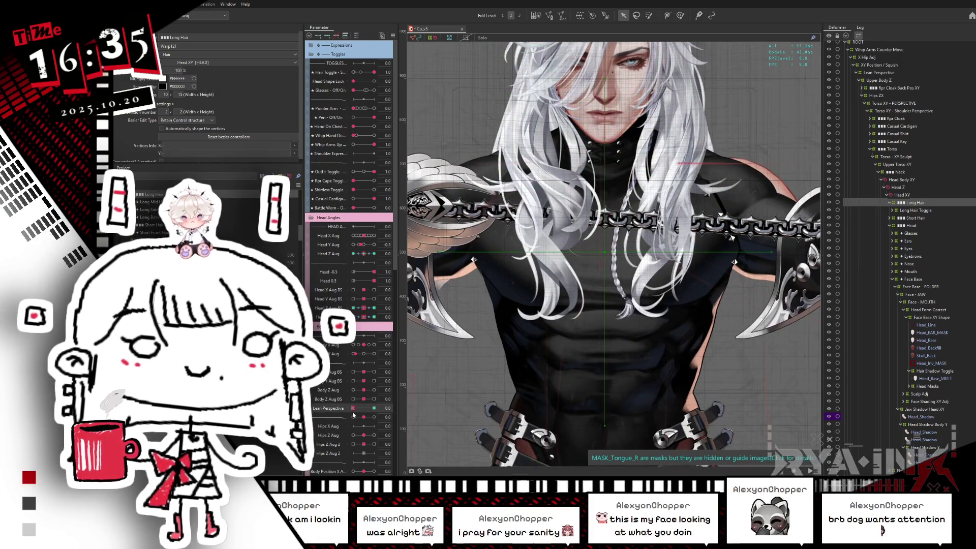
left_click_drag(354, 408, 369, 408)
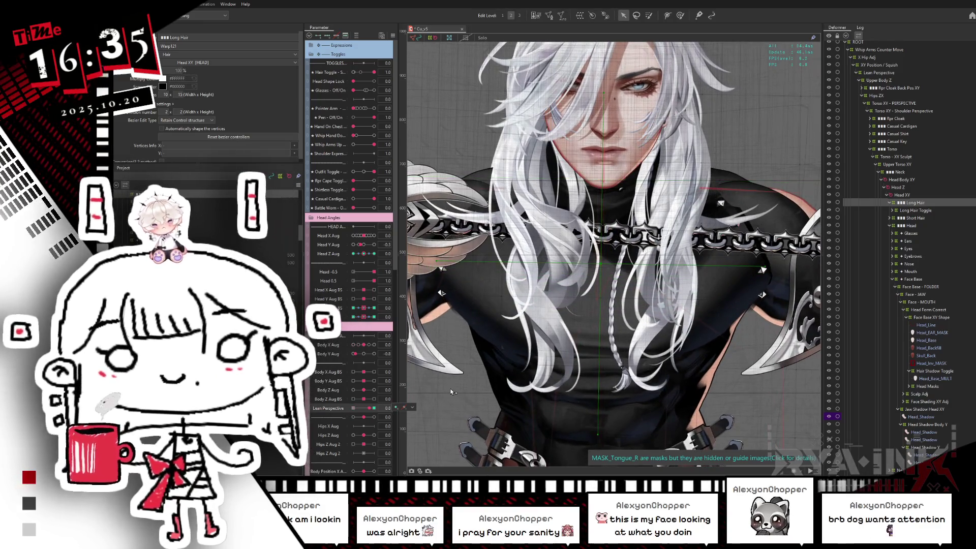
scroll(562, 273, "down", 3)
scroll(563, 273, "down", 1)
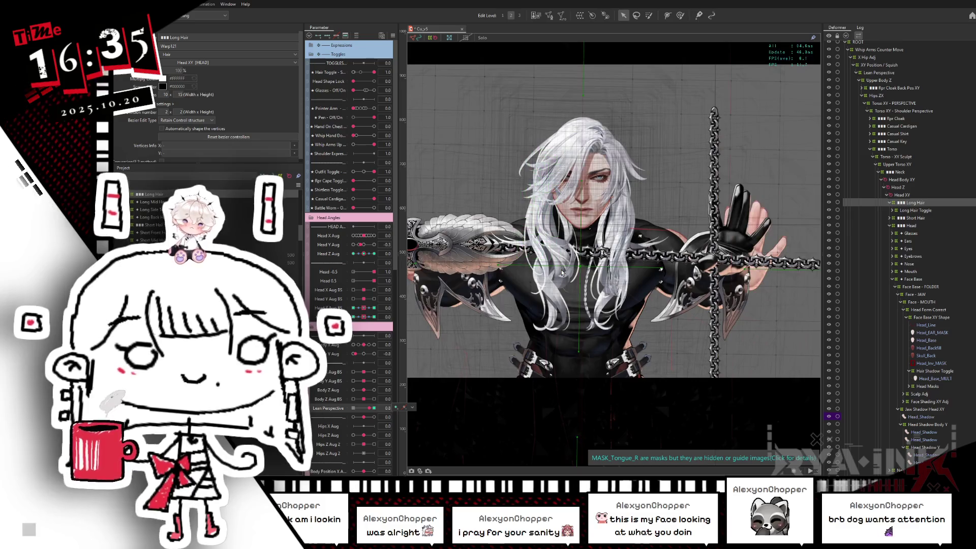
left_click_drag(374, 408, 381, 405)
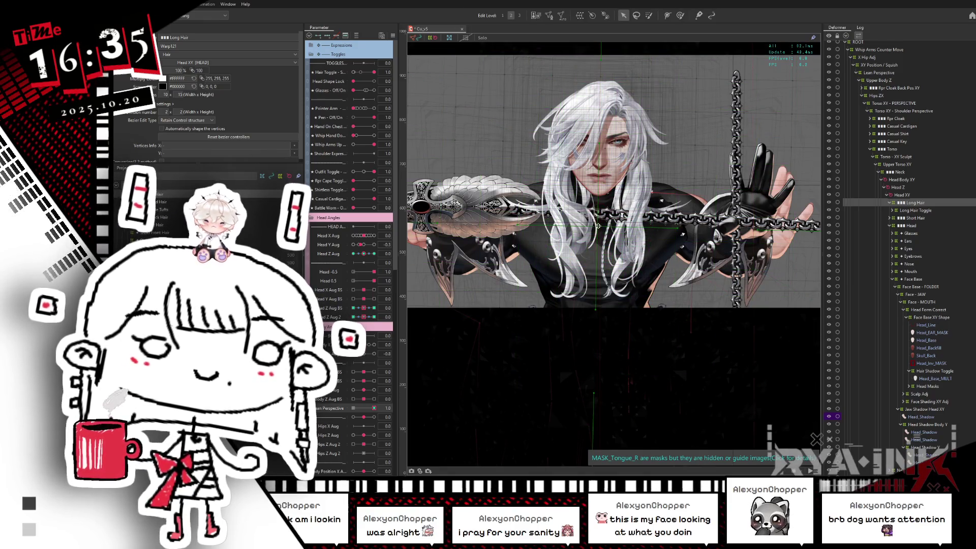
left_click(600, 224)
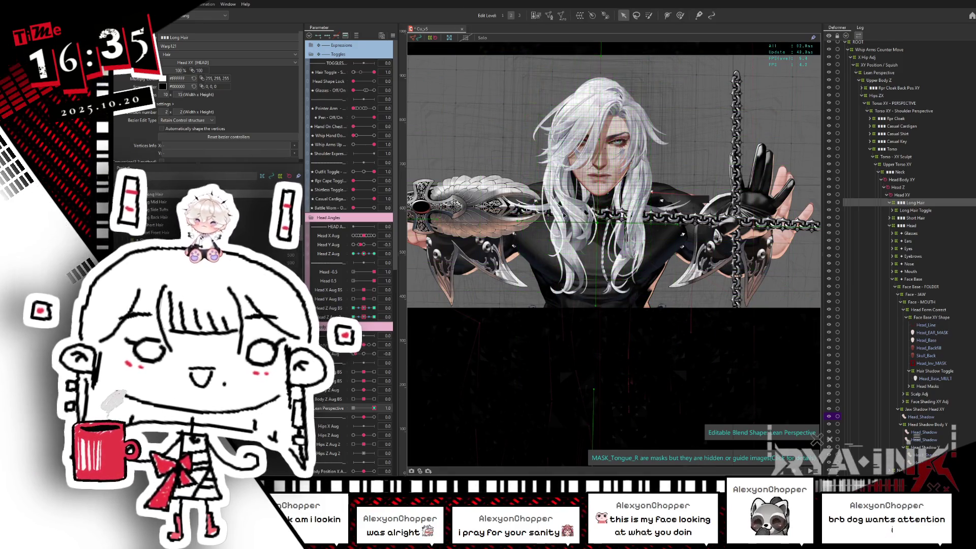
mouse_move(375, 409)
left_mouse_down()
mouse_move(345, 414)
mouse_move(388, 405)
left_mouse_up()
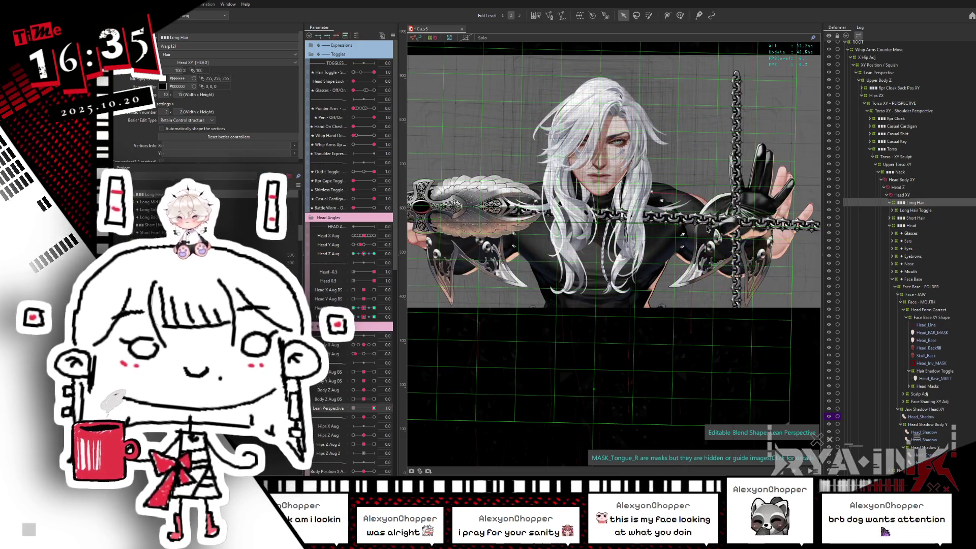
Enlarge the Long Hair deformer evenly around its centre and shift it up slightly.
scroll(783, 237, "down", 3)
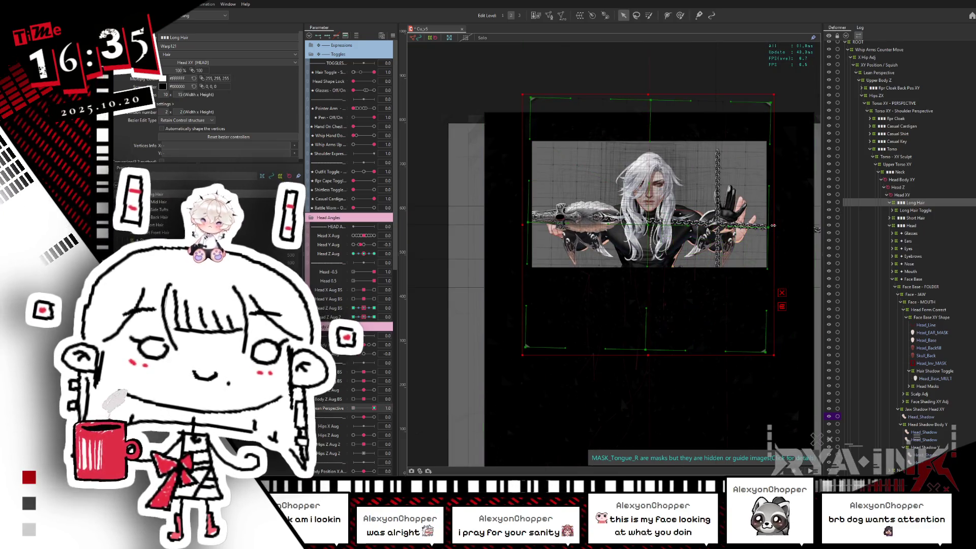
left_click_drag(774, 226, 783, 225)
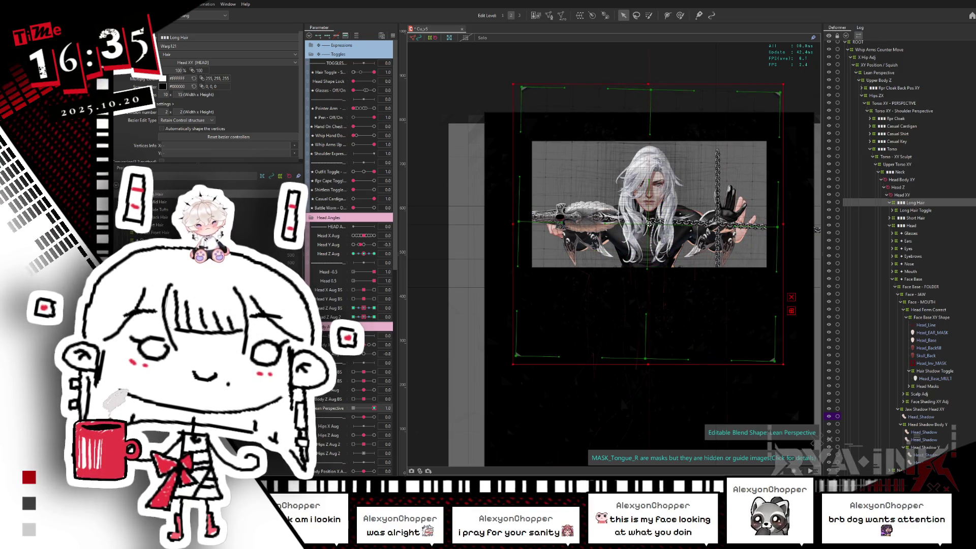
left_click_drag(650, 225, 649, 224)
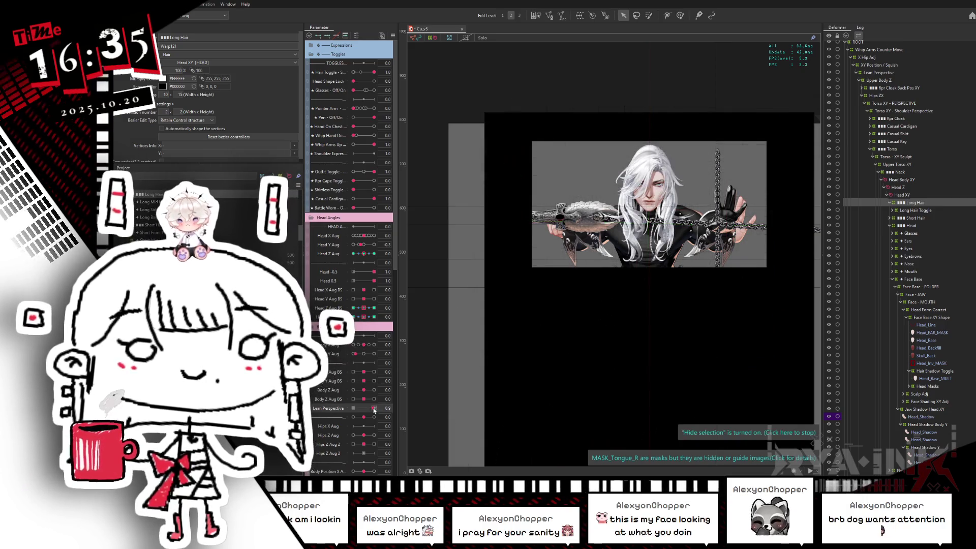
Reset Lean Perspective to 0, return it to 1.0, and show the deformer's lattice again.
left_click(354, 408)
left_click(374, 408)
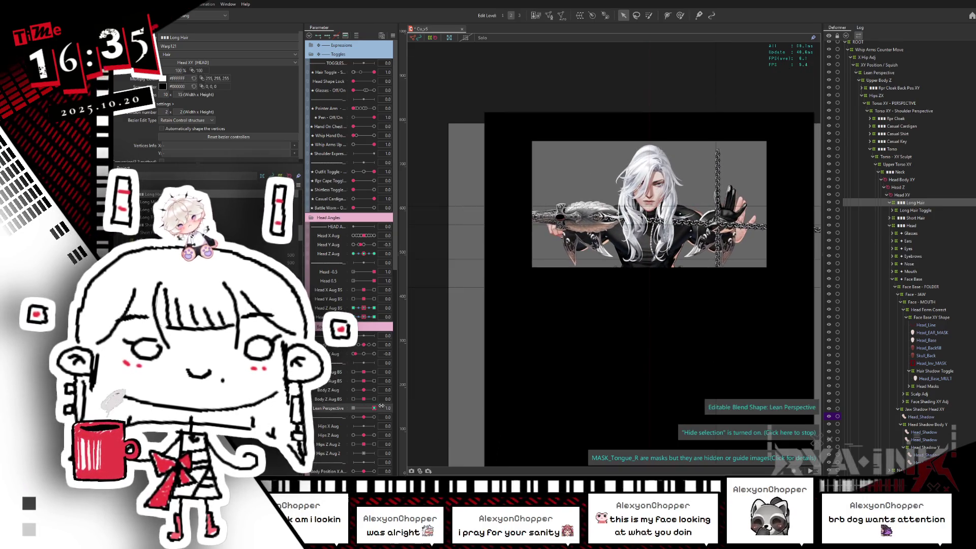
left_click(645, 15)
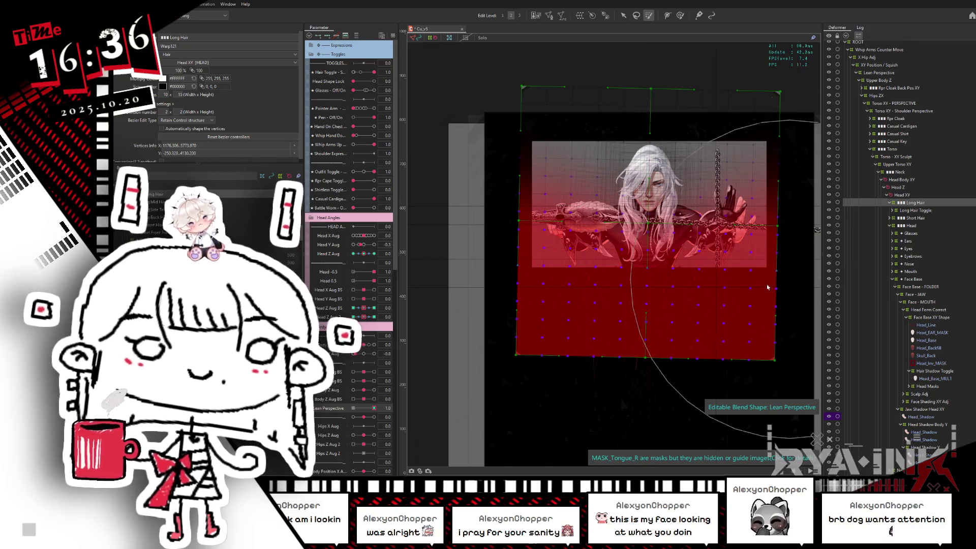
Sweep Lean Perspective from 1.0 to 0, deselect the deformer, and preview the lean at 0.6.
mouse_move(375, 409)
left_mouse_down()
mouse_move(354, 410)
mouse_move(410, 410)
left_mouse_up()
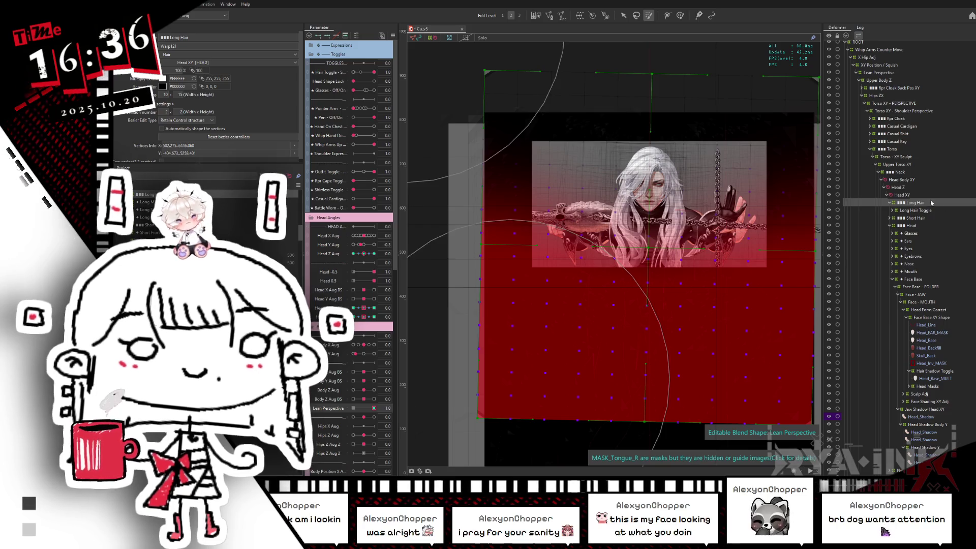
left_click(921, 202)
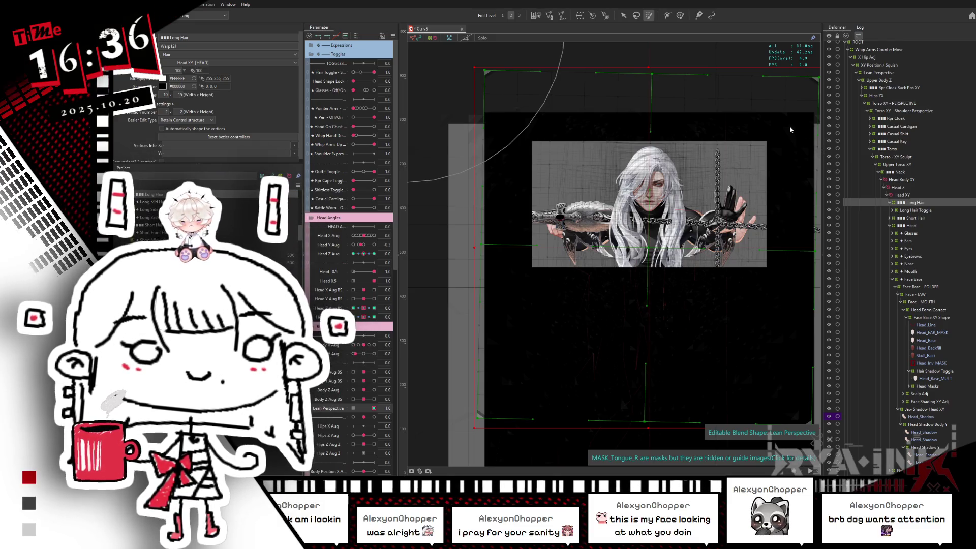
left_click(354, 408)
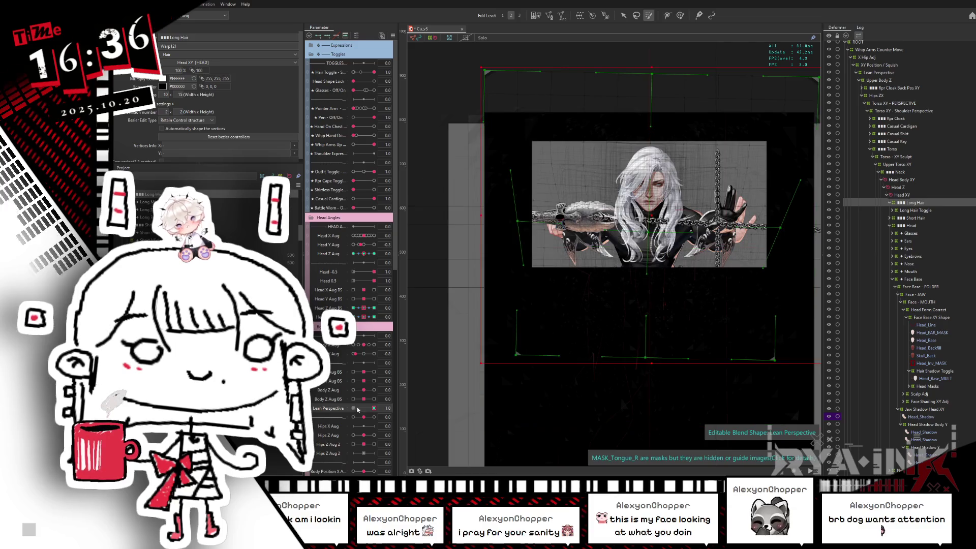
left_click_drag(379, 406, 375, 408)
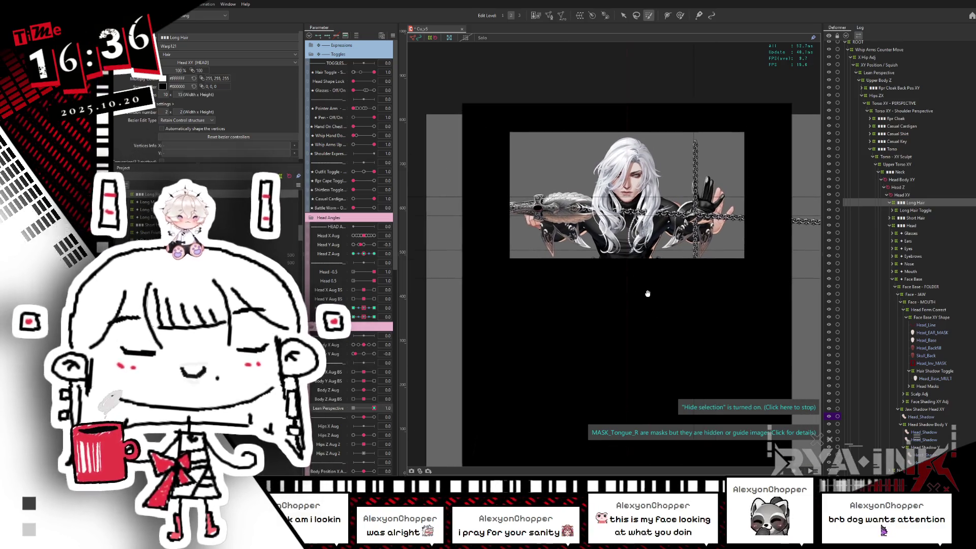
Zoom in, set Head Y Aug to -0.4, and preview Lean Perspective at 0.8 and 0.4.
scroll(631, 183, "up", 3)
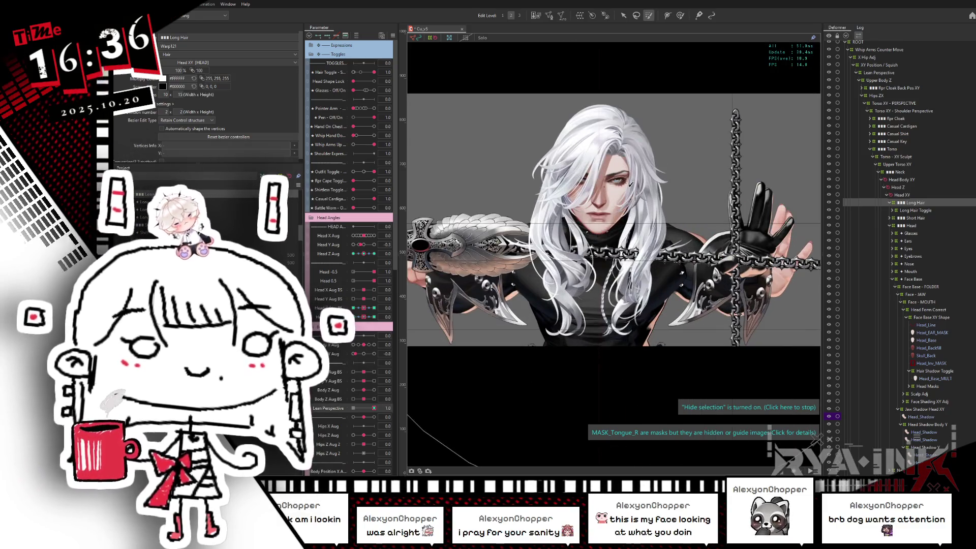
left_click_drag(363, 246, 359, 246)
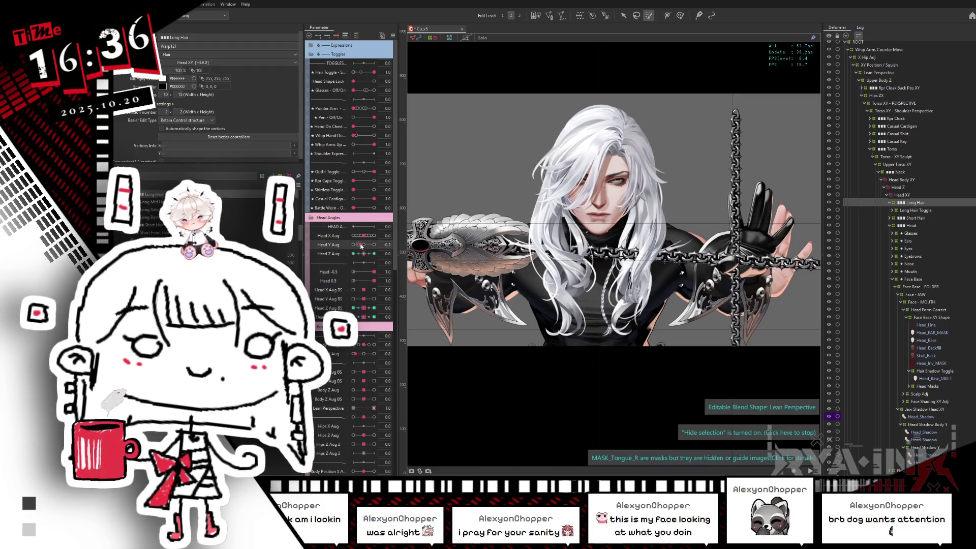
left_click_drag(366, 407, 375, 409)
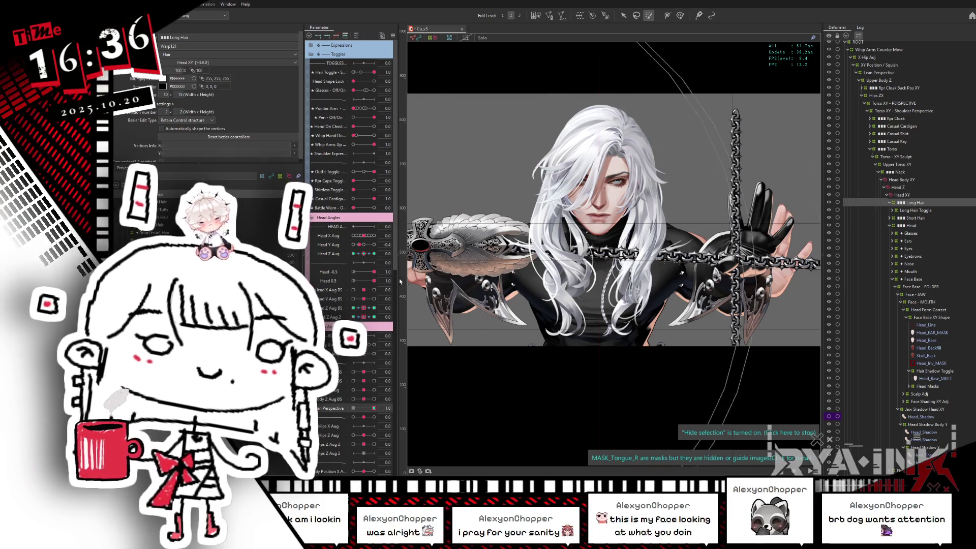
mouse_move(374, 409)
left_mouse_down()
mouse_move(366, 410)
mouse_move(378, 408)
left_mouse_up()
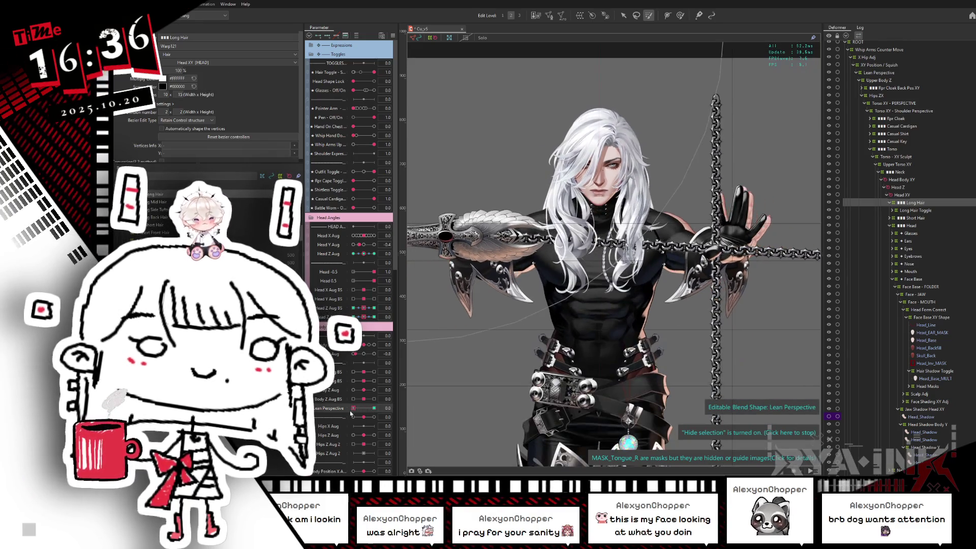
Make the Lean Perspective blend shape editable and list the layers under a spot on the model.
left_click(378, 408)
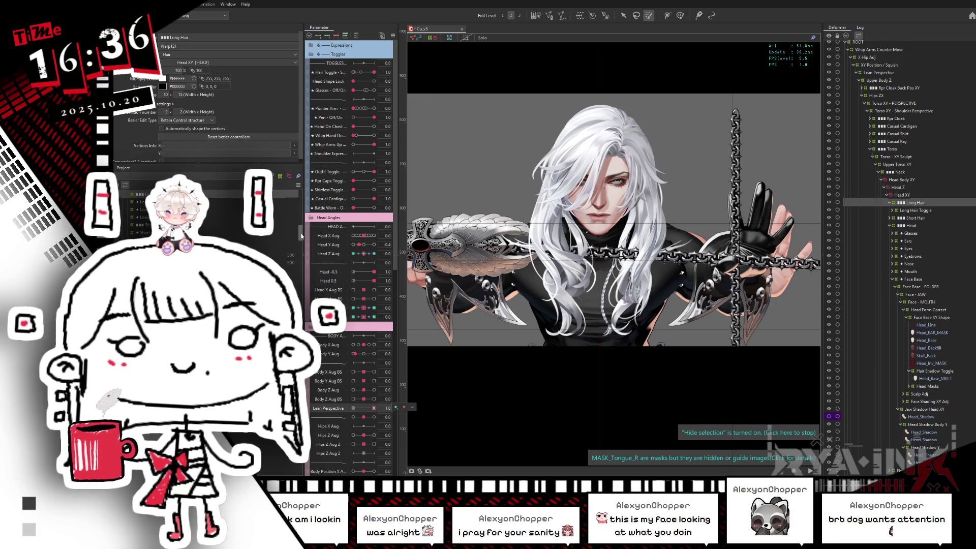
left_click_drag(302, 236, 300, 193)
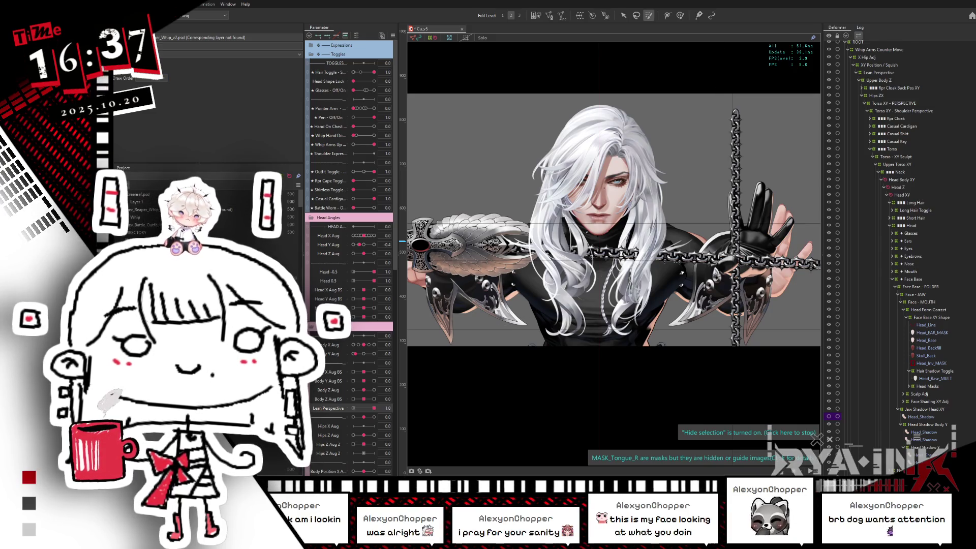
right_click(680, 258)
Select the Whip_Front_Chains_Horizontal layer and paste it under Whip Handle.
mouse_move(714, 276)
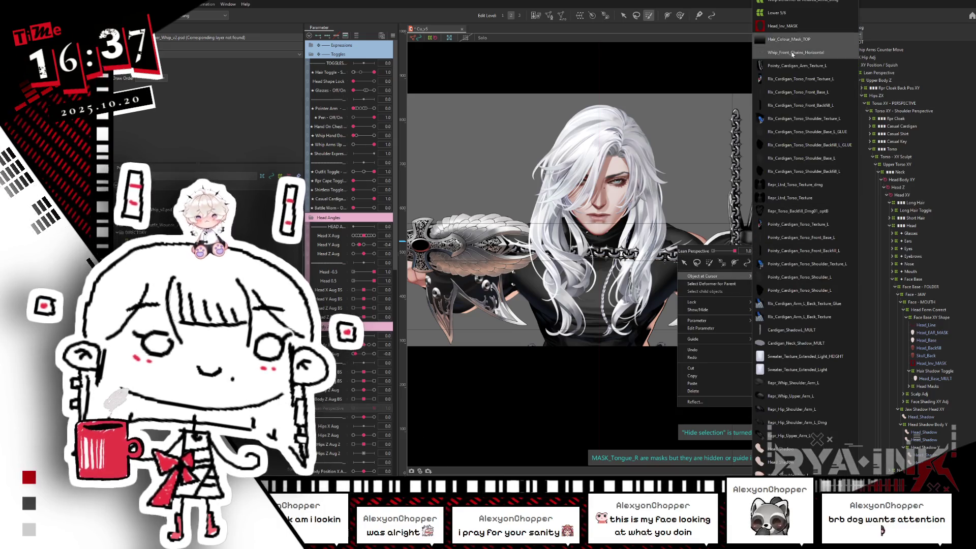
left_click(792, 53)
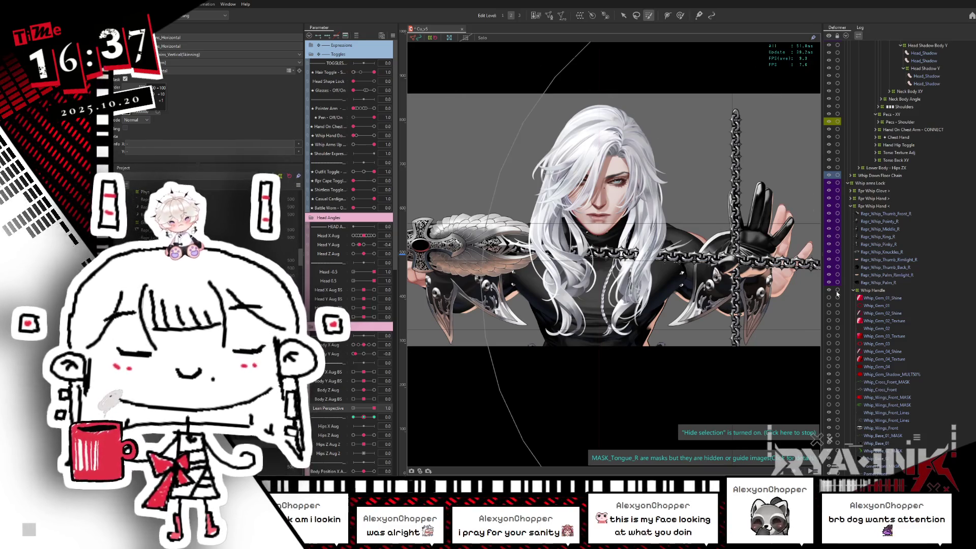
scroll(755, 227, "down", 1)
scroll(755, 227, "down", 1)
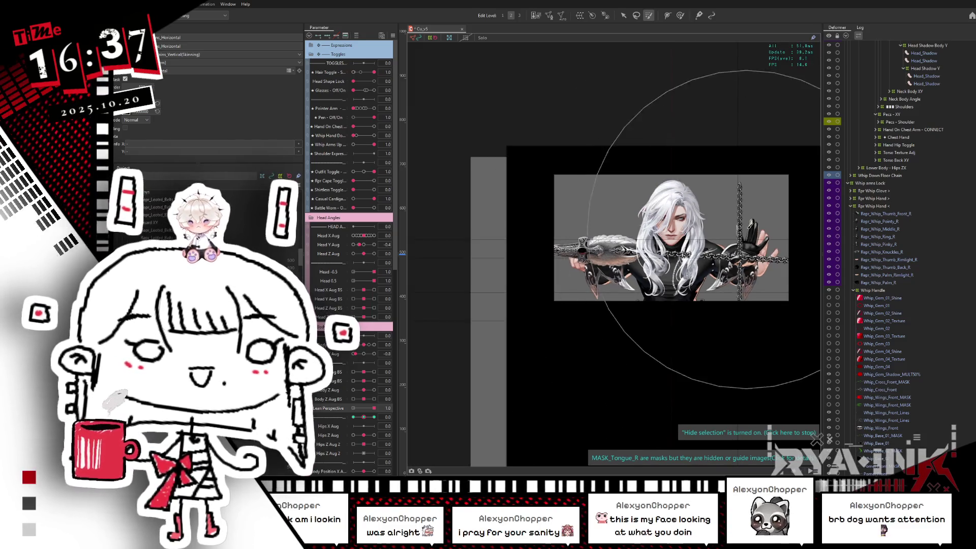
scroll(755, 227, "down", 1)
scroll(755, 228, "up", 2)
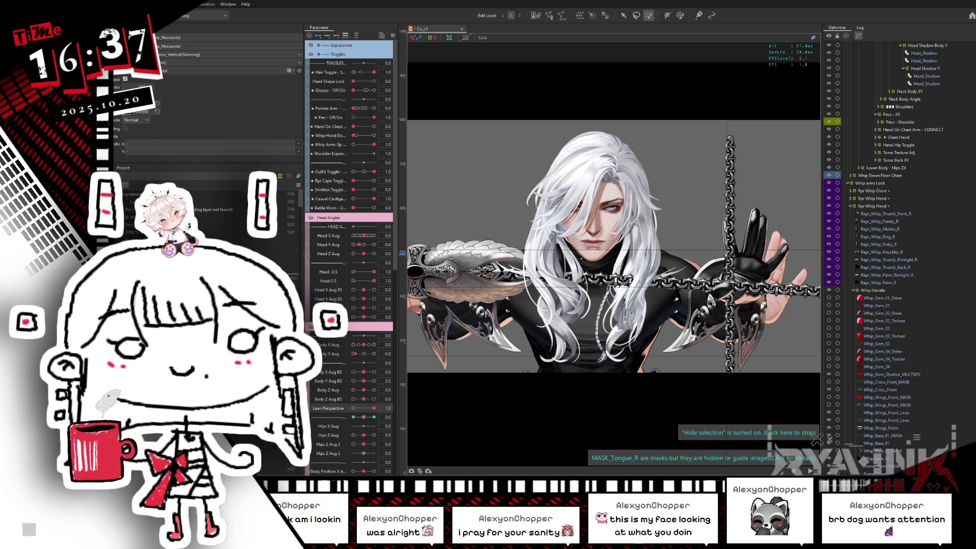
scroll(202, 234, "up", 3)
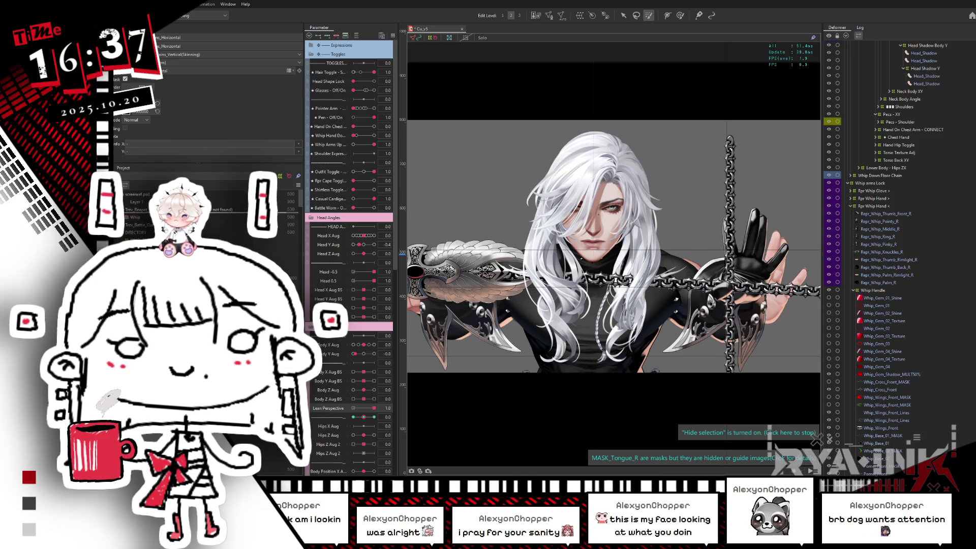
key("ctrl+v")
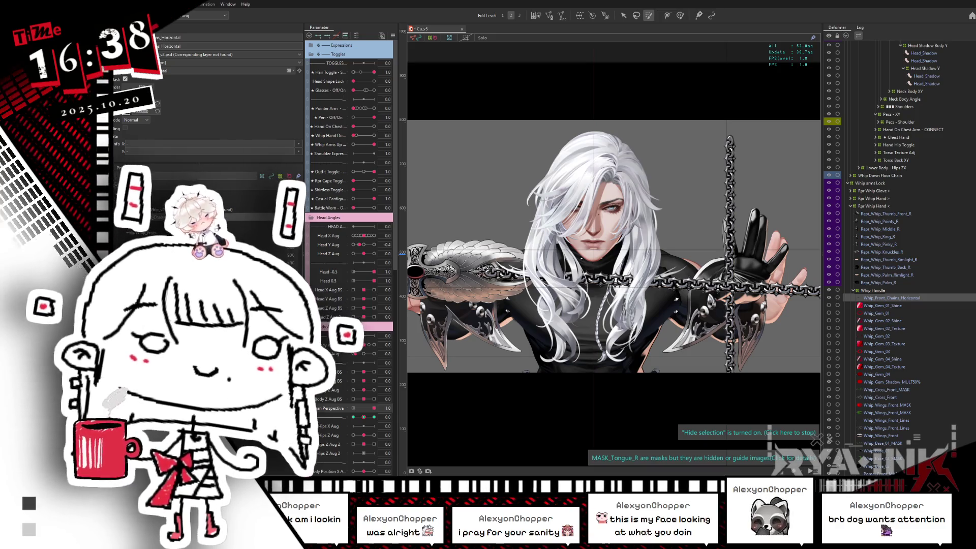
Step the chain's draw order up with the +100/+10 steppers so it sits in front of the fist.
left_click(163, 98)
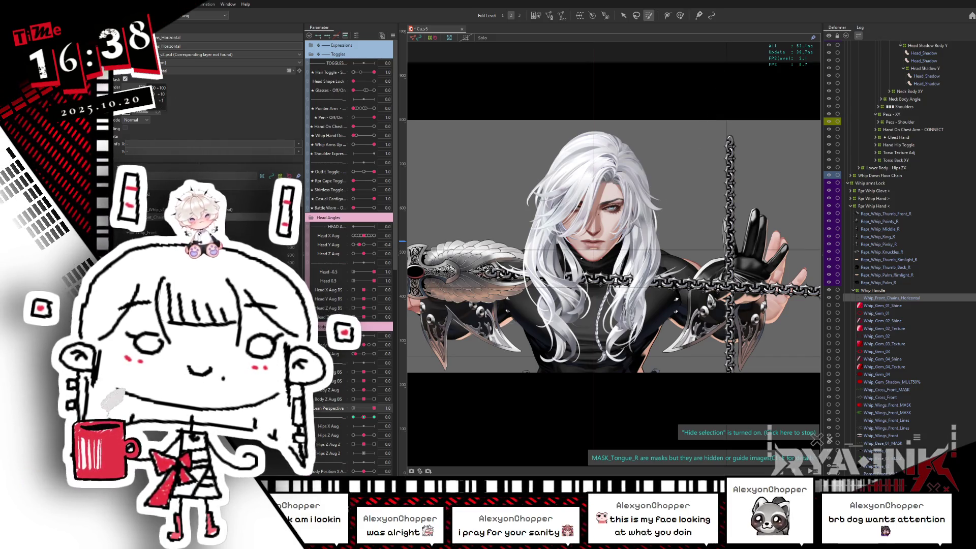
left_click_drag(163, 99, 670, 287)
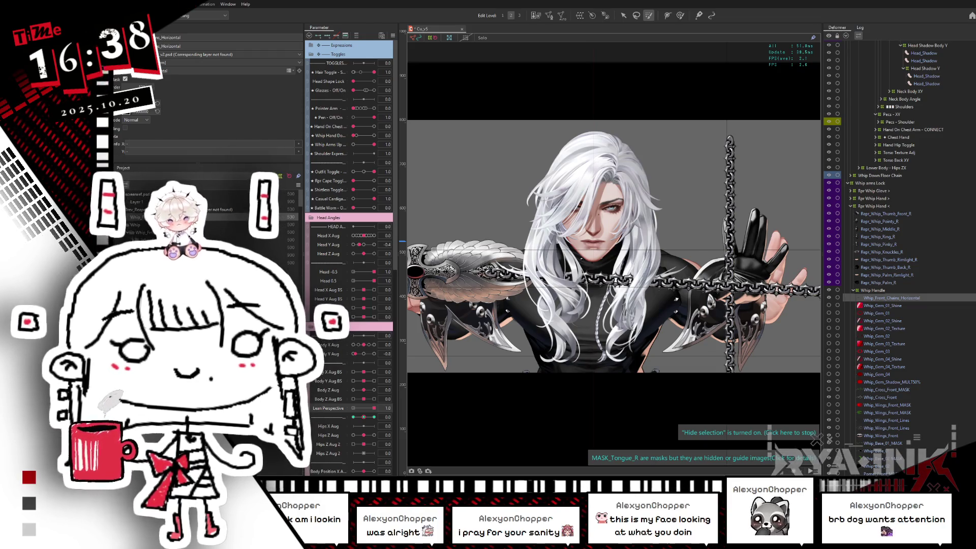
left_click(164, 80)
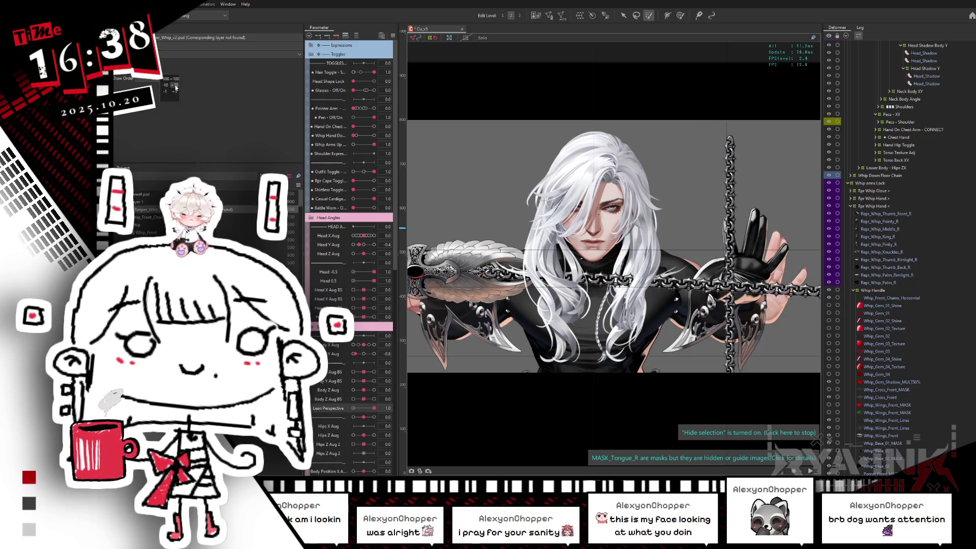
left_click(176, 85)
left_click(173, 80)
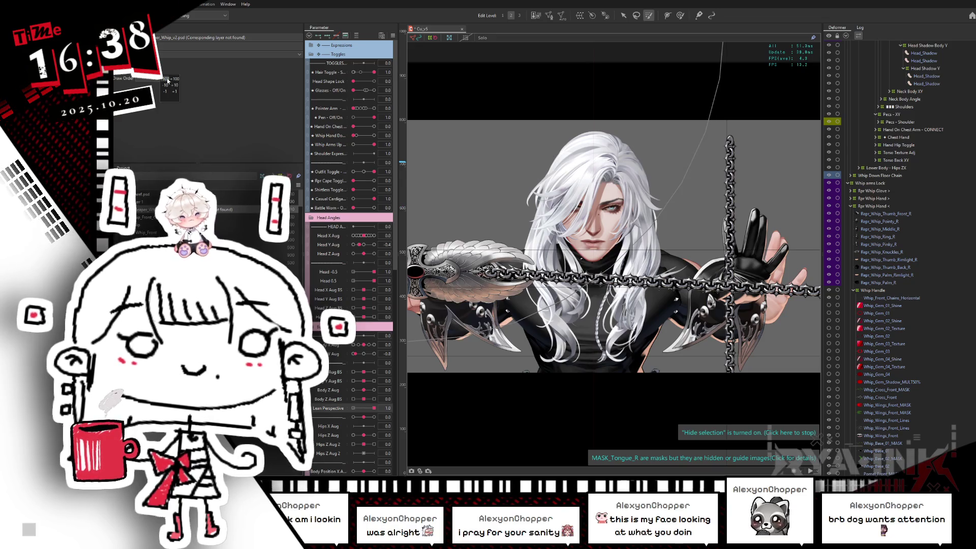
left_click(169, 79)
left_click(177, 80)
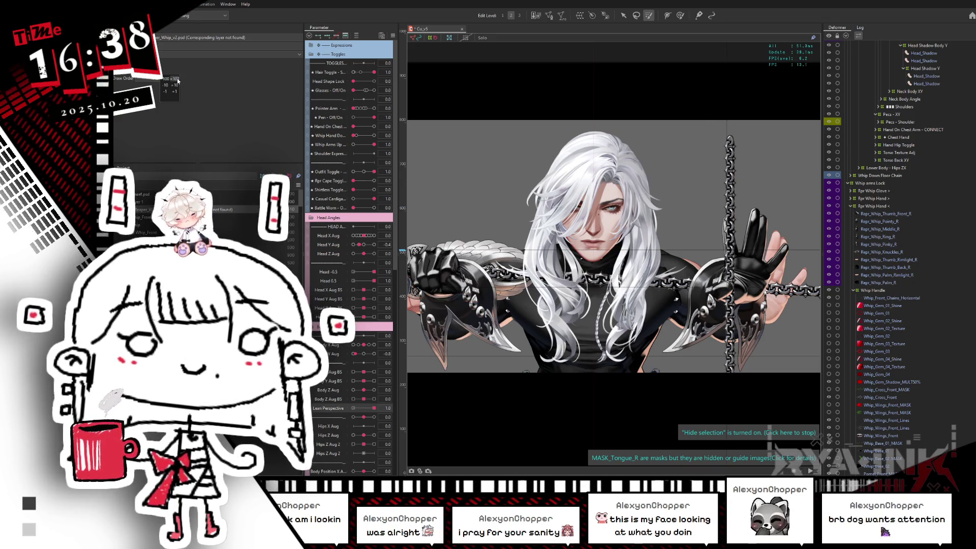
left_click(176, 79)
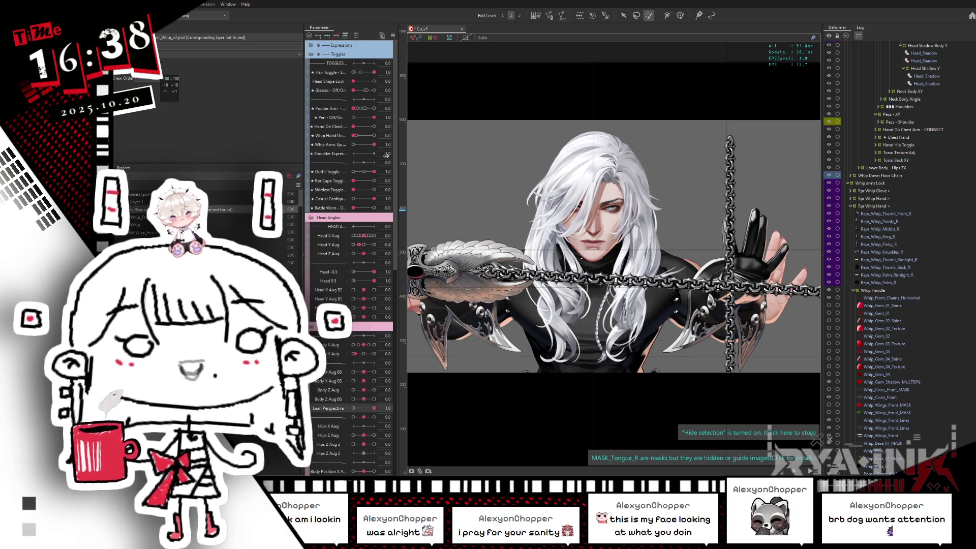
Collapse the XY Position / Squish group and select the Whip arms Lock deformer.
scroll(665, 285, "down", 2)
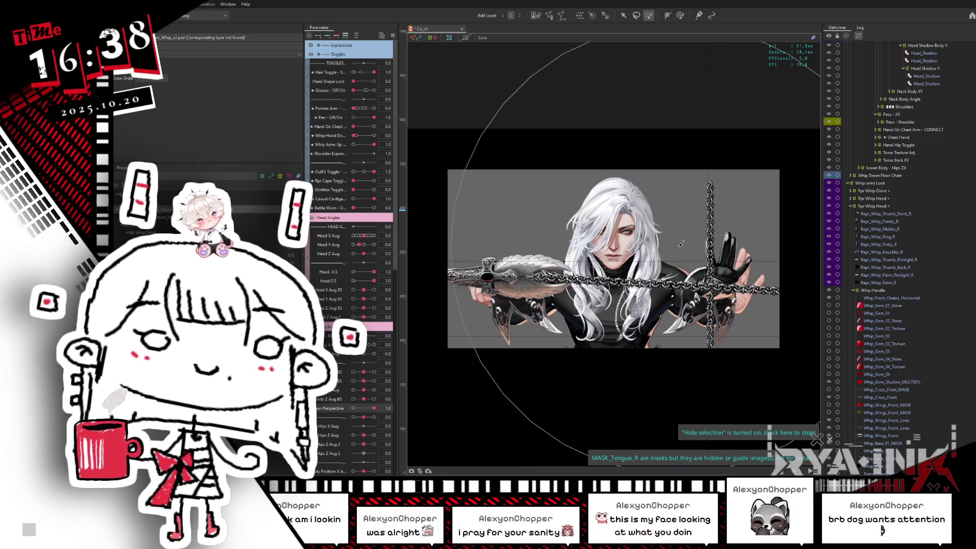
scroll(910, 229, "up", 5)
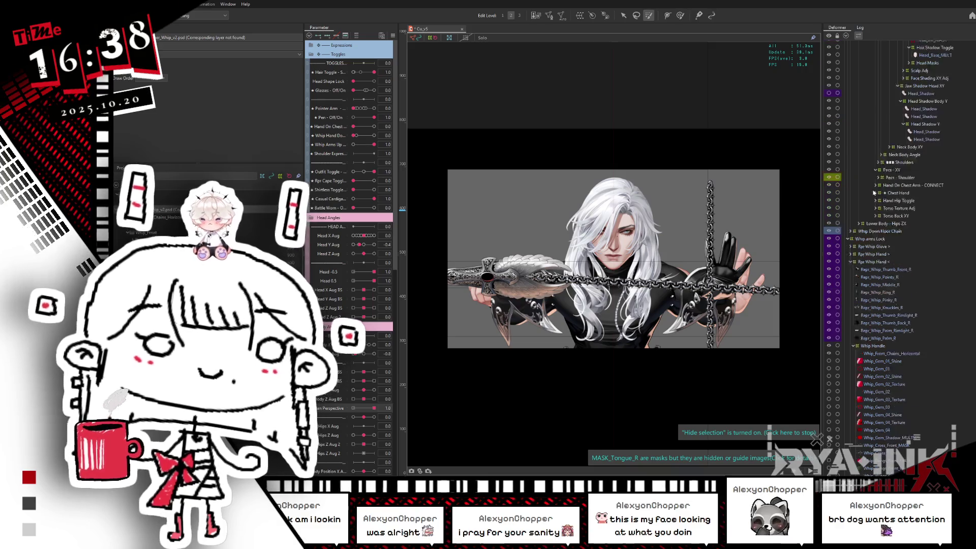
scroll(909, 229, "up", 5)
scroll(898, 163, "up", 3)
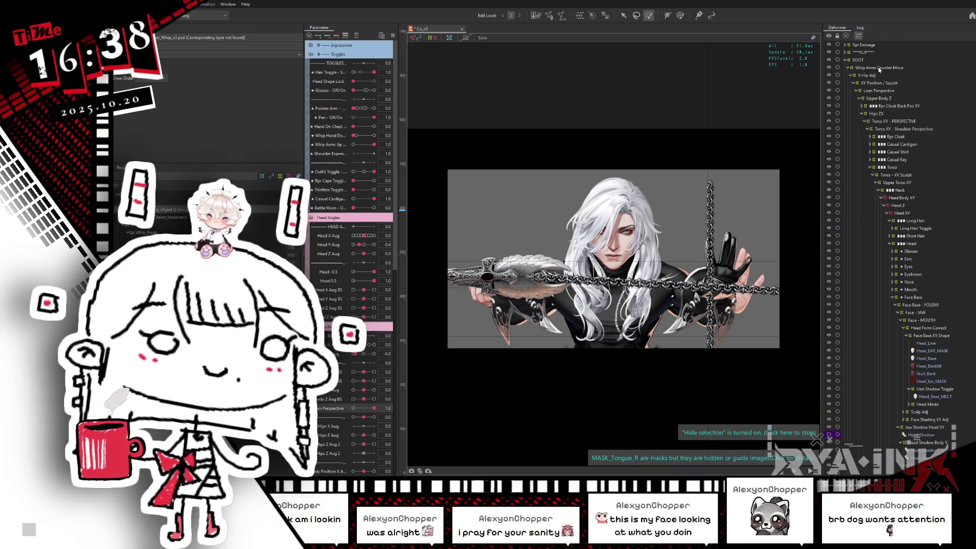
left_click(853, 83)
left_click(870, 100)
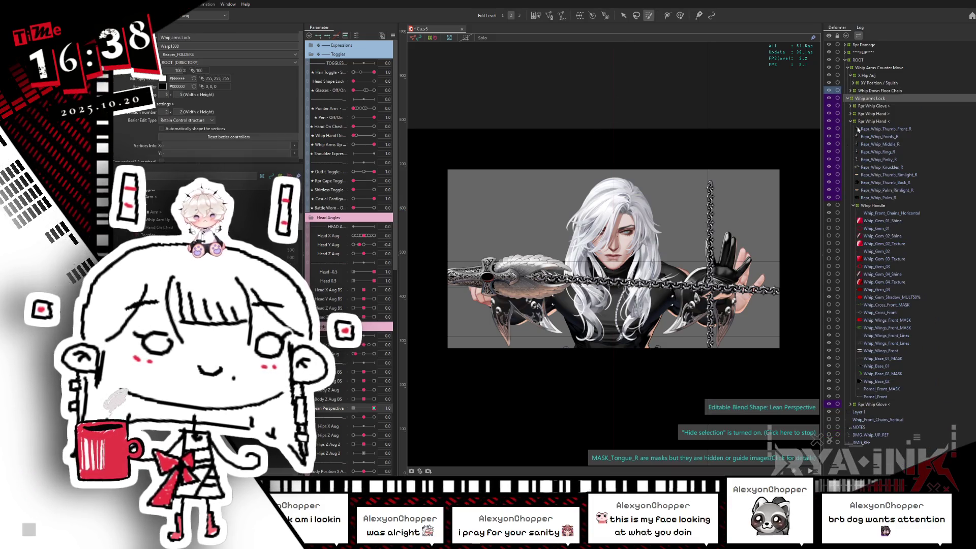
With the V tool, enlarge the Whip arms Lock deformer outward, nudge it down, and preview Lean Perspective at 0.
scroll(688, 210, "down", 2)
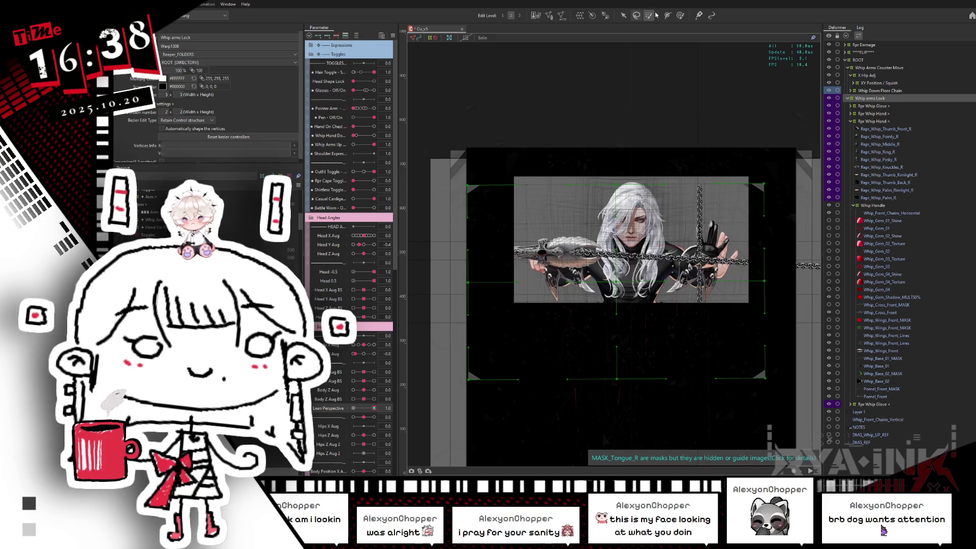
key("v")
scroll(618, 290, "up", 3)
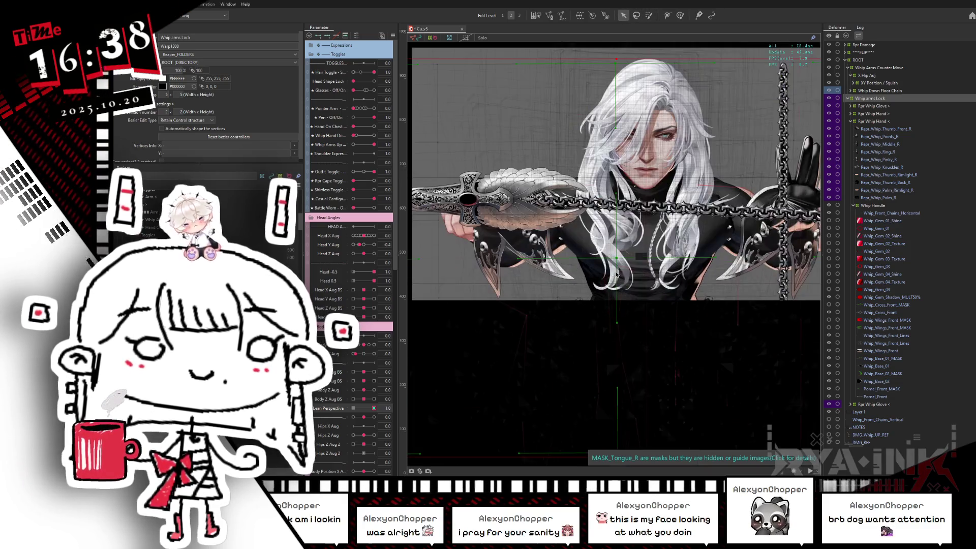
left_click(651, 259)
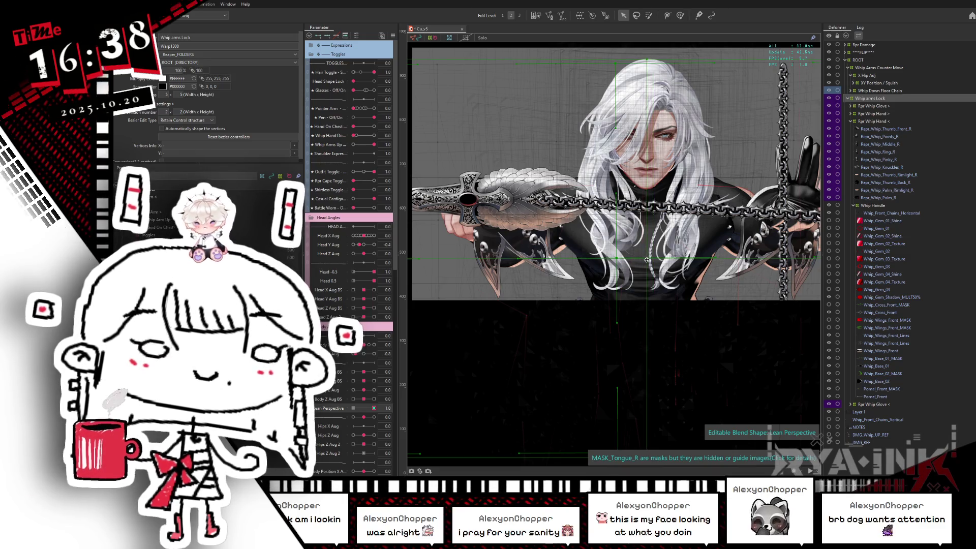
scroll(646, 260, "down", 3)
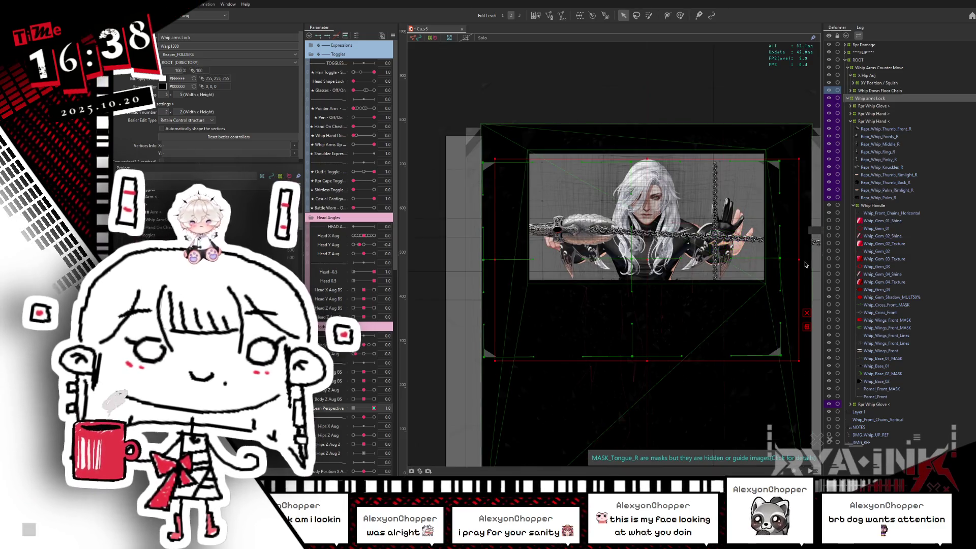
left_click_drag(803, 260, 812, 260)
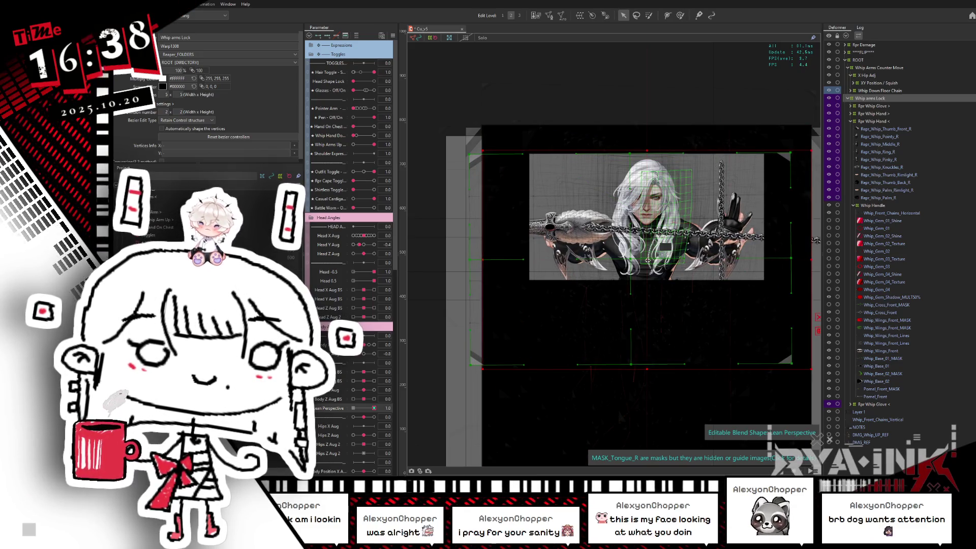
left_click_drag(651, 261, 652, 274)
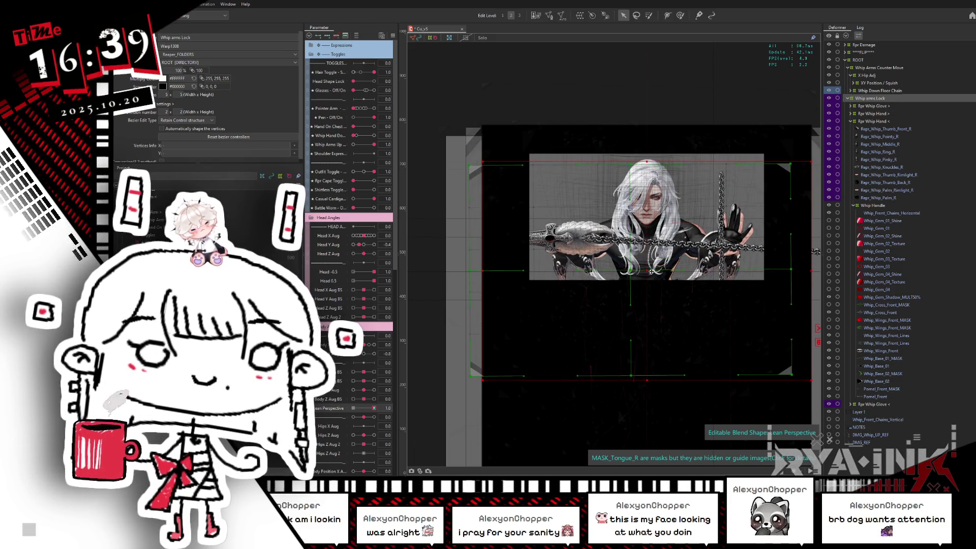
mouse_move(370, 410)
left_mouse_down()
mouse_move(341, 410)
mouse_move(400, 410)
left_mouse_up()
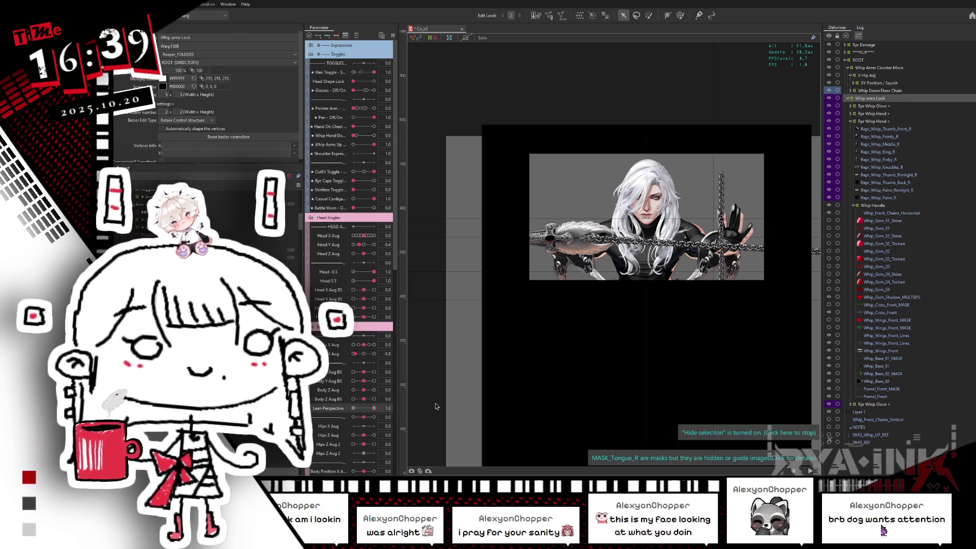
Select the Lean Perspective deformer and change its warp grid divisions to 2 by 7.
left_click(853, 83)
left_click(869, 91)
left_click(858, 92)
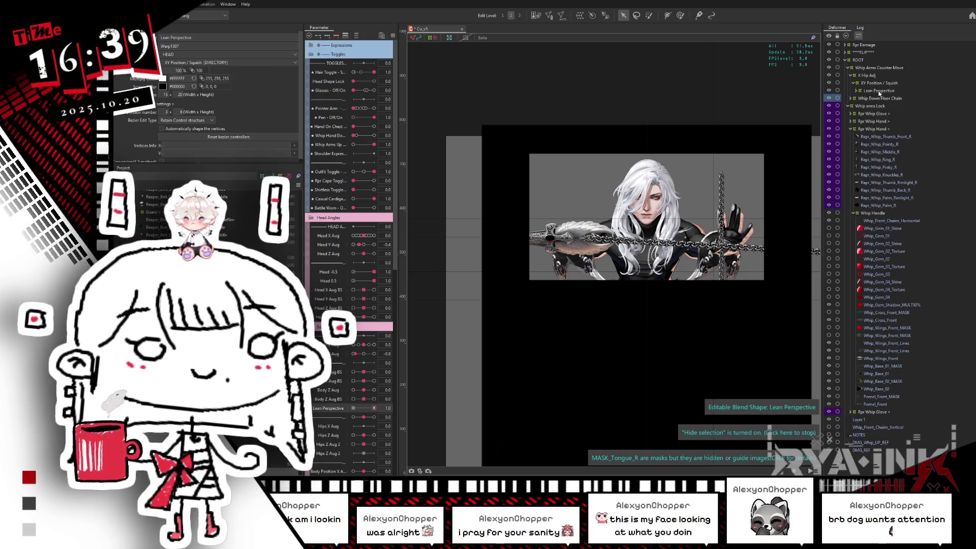
left_click(669, 331)
left_click_drag(662, 288, 636, 214)
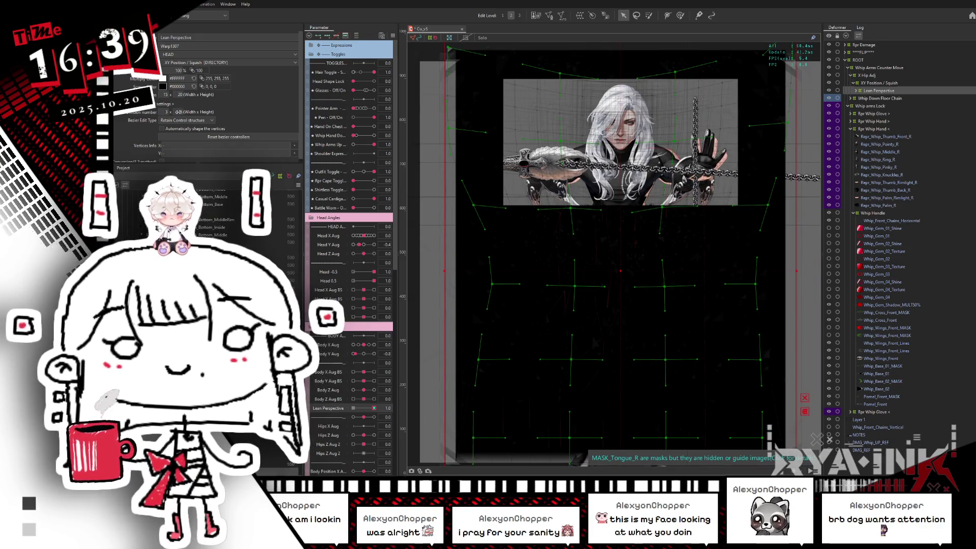
left_click_drag(159, 112, 351, 163)
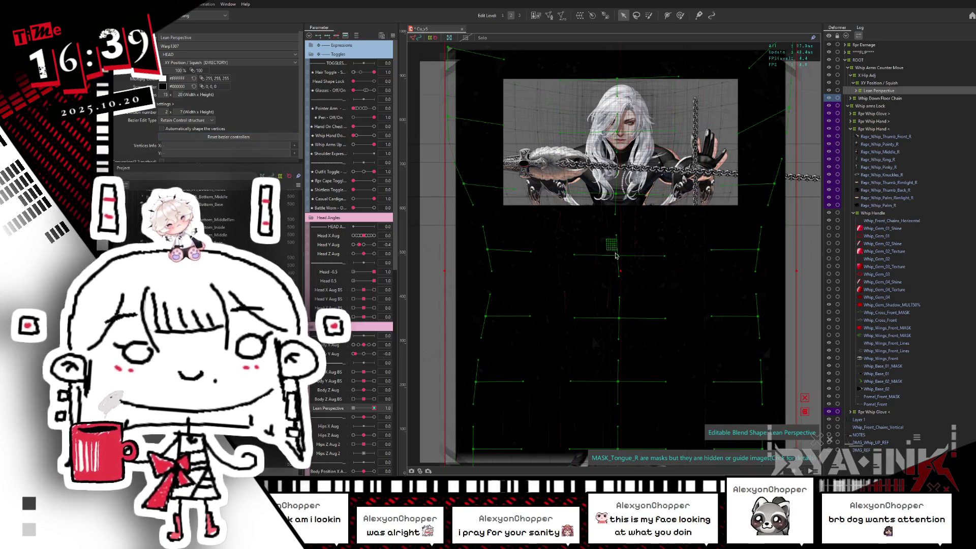
Raise a row of grid points, test Lean Perspective at 0.2, 0, 0.9 and 1.0, then hide selection.
left_click_drag(615, 255, 620, 244)
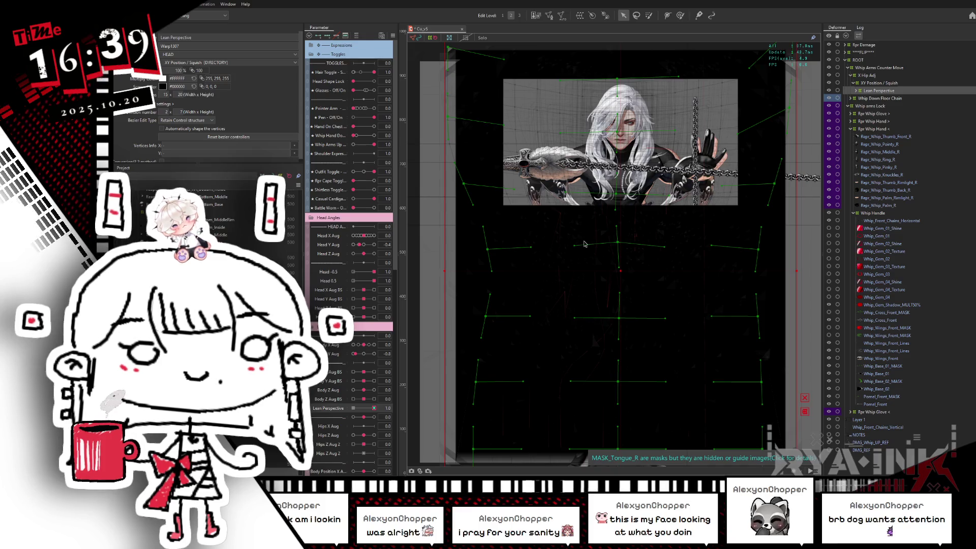
mouse_move(374, 409)
left_mouse_down()
mouse_move(356, 409)
mouse_move(374, 409)
left_mouse_up()
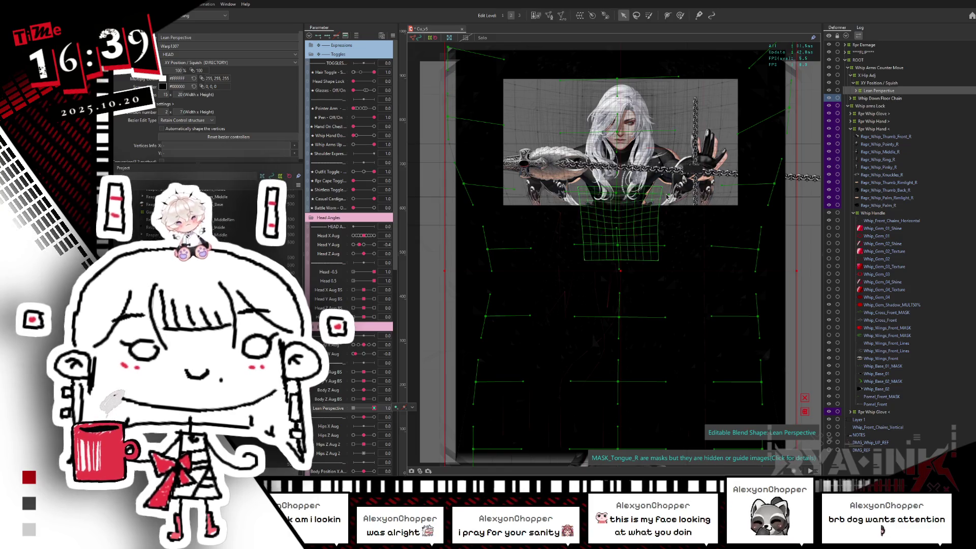
left_click(620, 197)
left_click(617, 200)
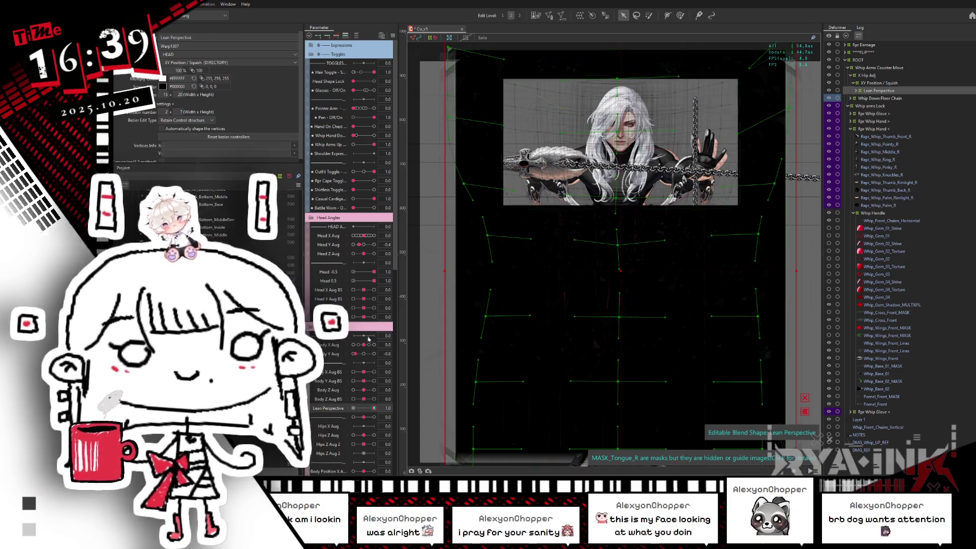
mouse_move(375, 408)
left_mouse_down()
mouse_move(361, 409)
mouse_move(390, 407)
mouse_move(370, 412)
mouse_move(379, 409)
left_mouse_up()
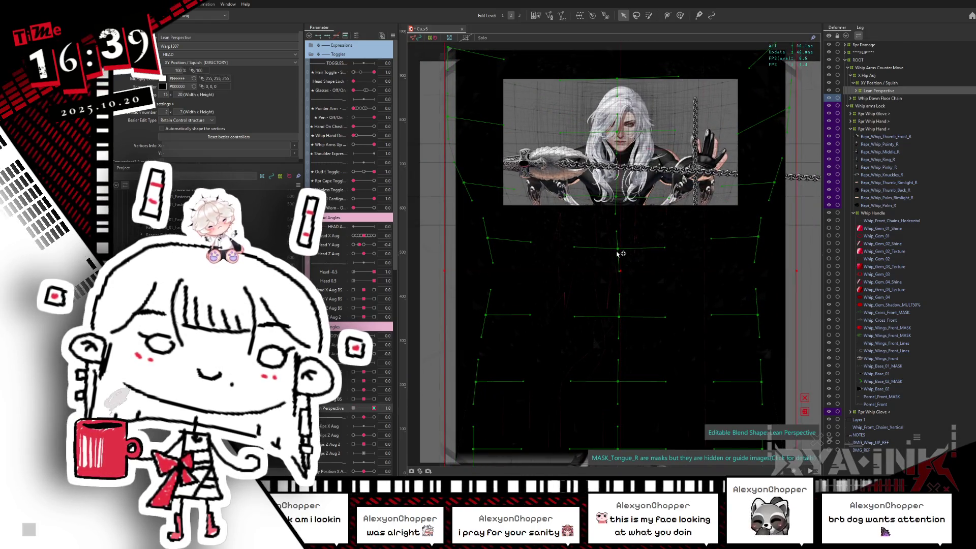
left_click_drag(374, 408, 366, 407)
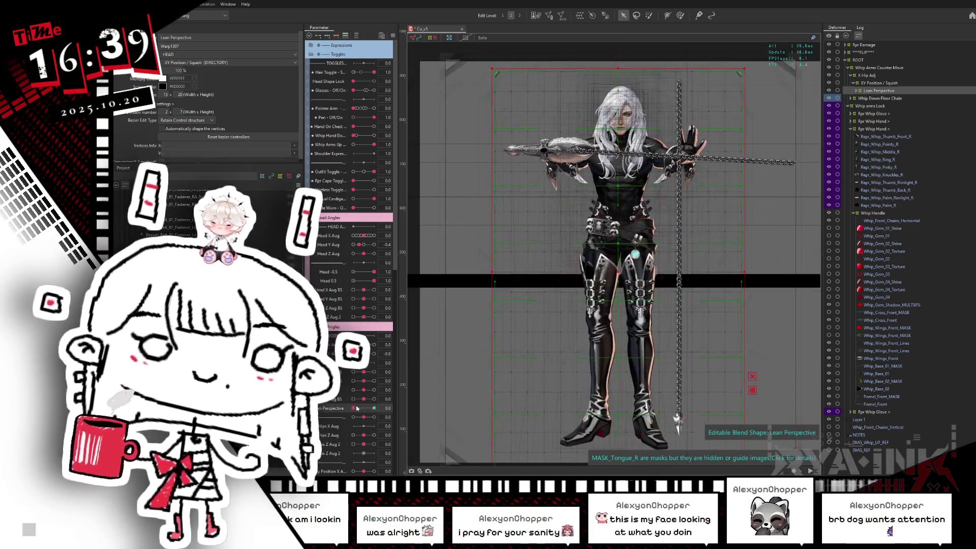
left_click_drag(365, 407, 374, 409)
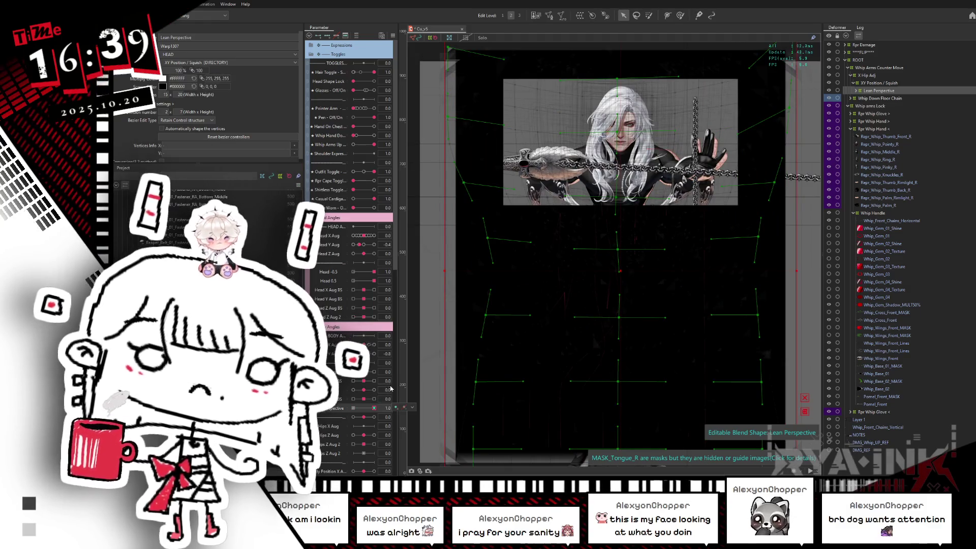
key("ctrl+h")
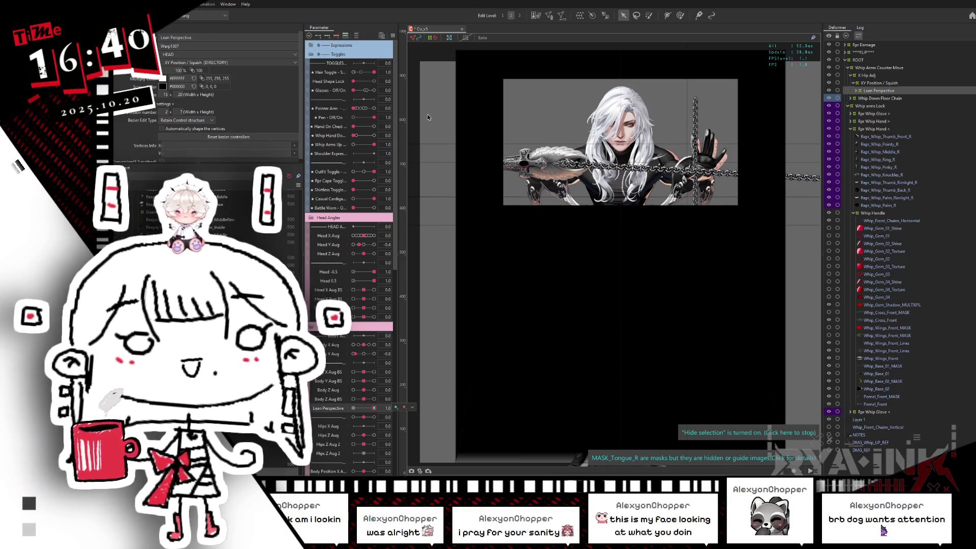
Try Head Y Aug at its minimum and -0.9, undo, then test Head X Aug at -0.2 and reset it to 0.
left_click(353, 245)
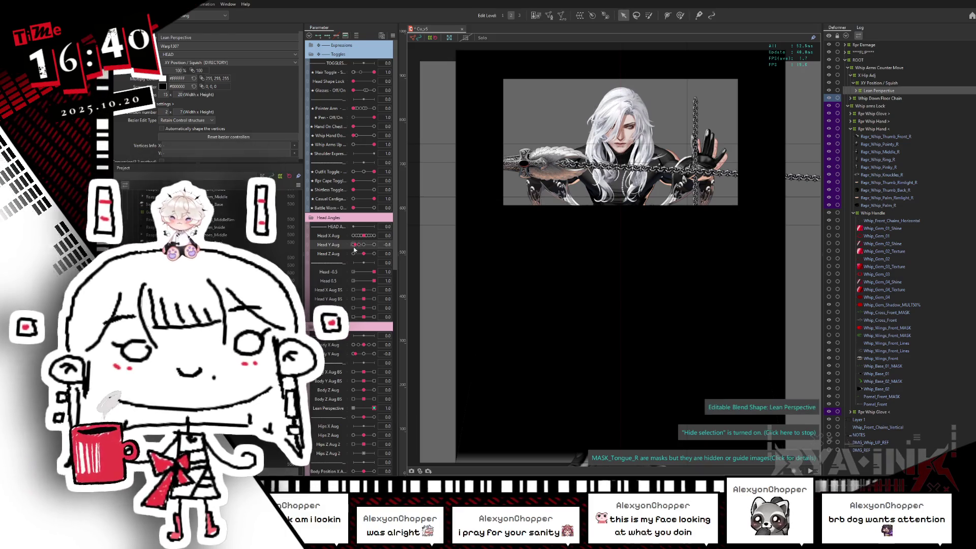
left_click_drag(354, 245, 354, 244)
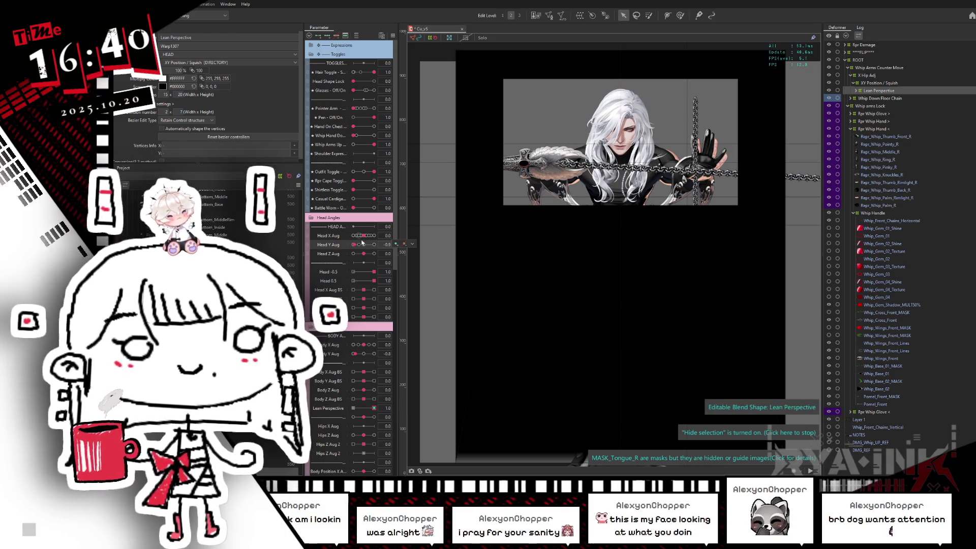
key("ctrl+z")
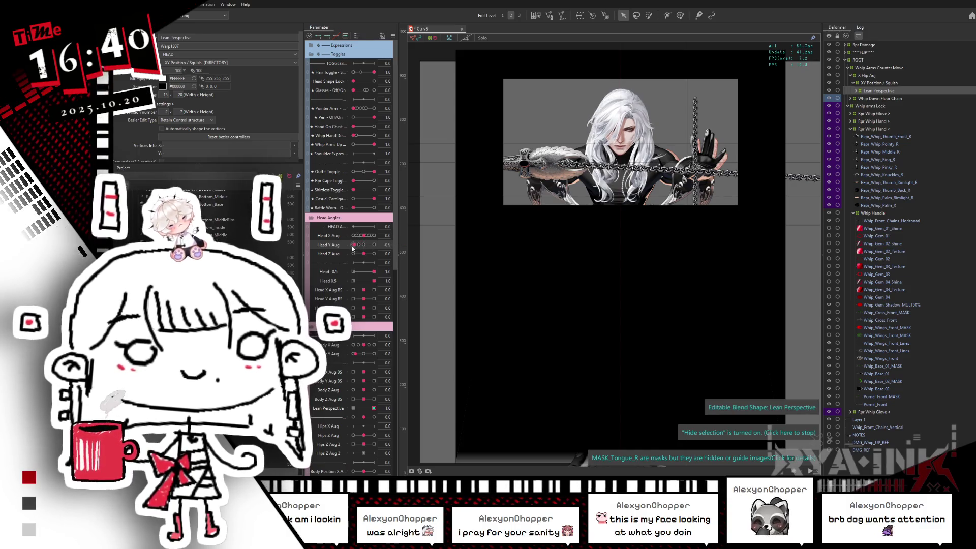
left_click_drag(363, 236, 364, 238)
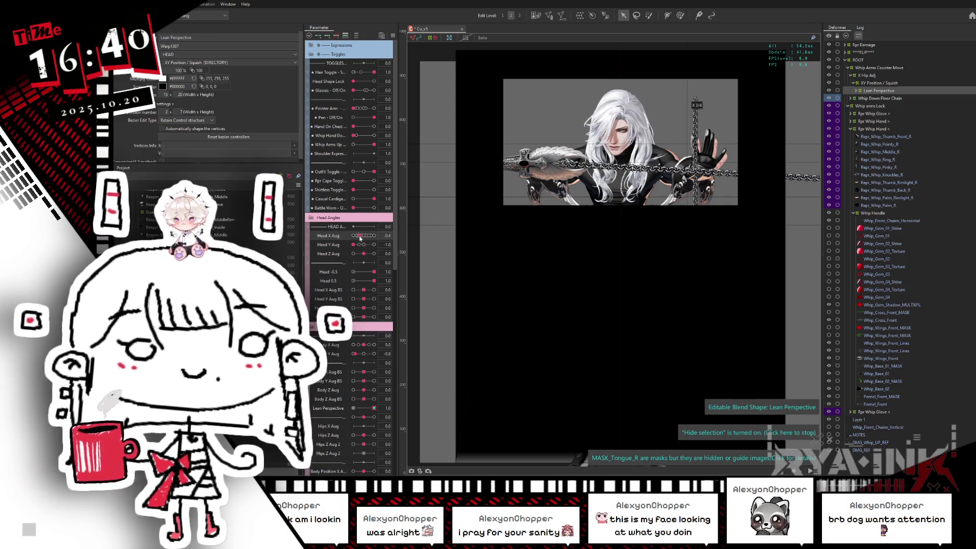
left_click(364, 238)
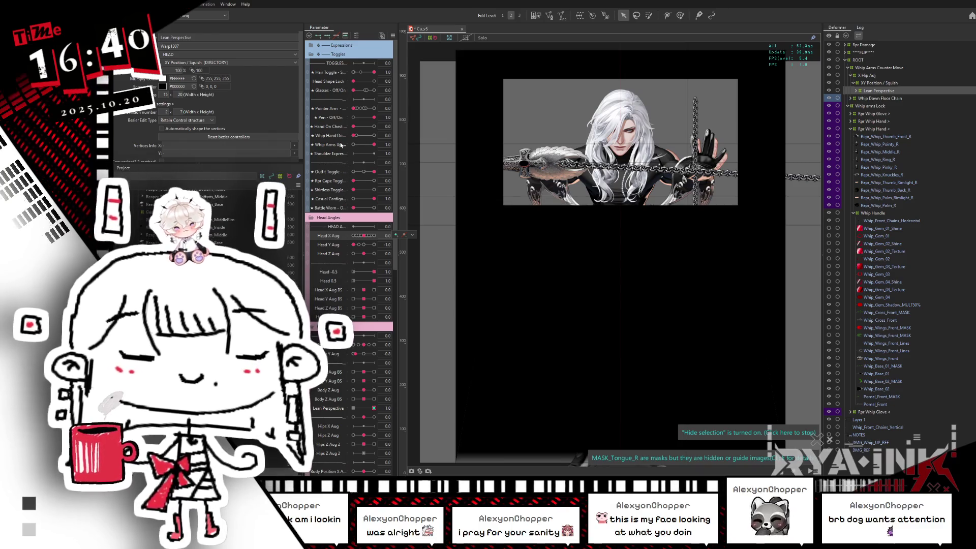
Briefly check the viewer, then open the parameter options for Lean Perspective.
key("alt+Tab")
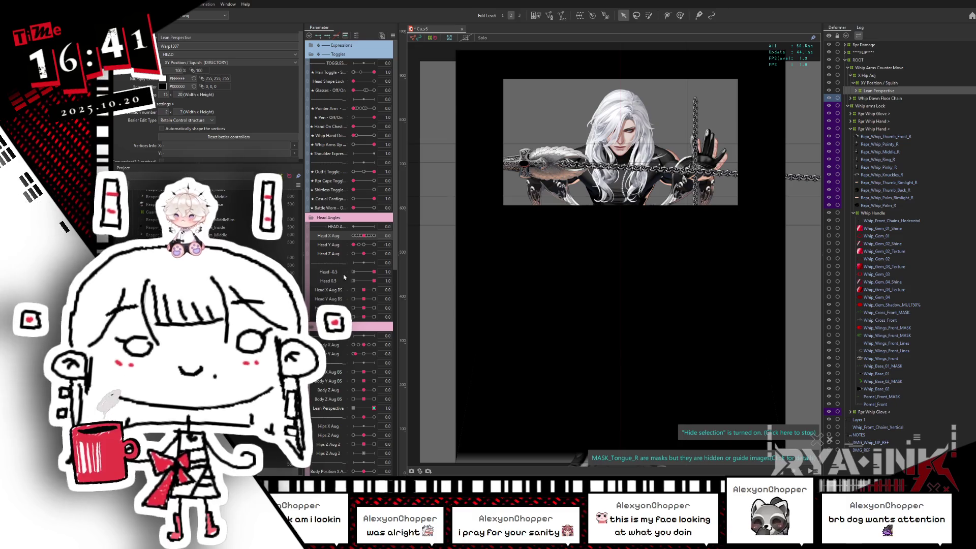
left_click(374, 410)
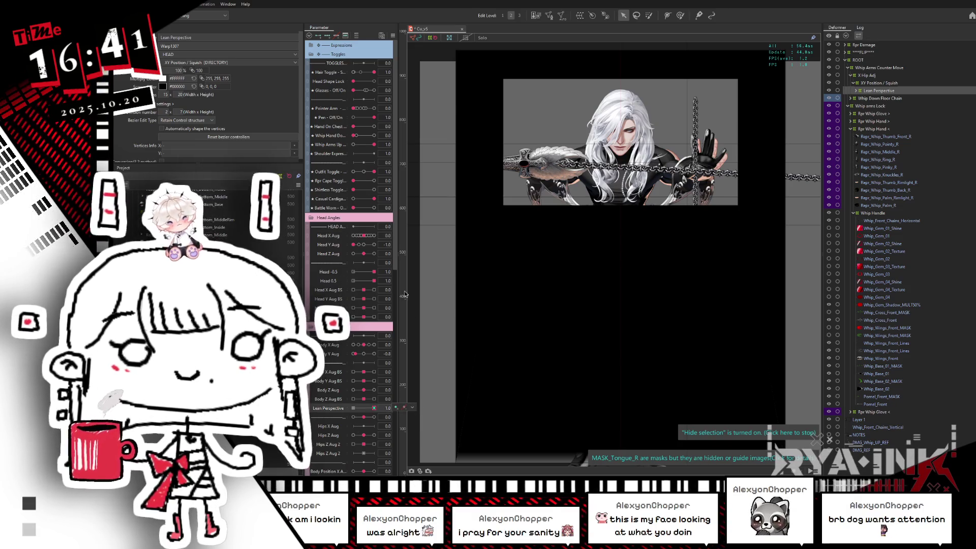
left_click(392, 36)
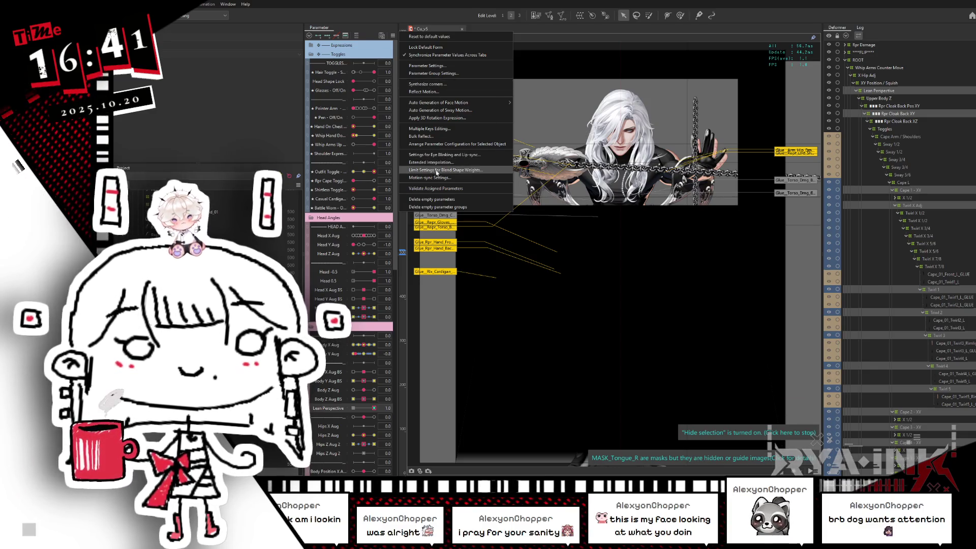
In Limit Settings for Blend Shape Weights, tie Lean Perspective to Whip Arms Up with preset Line2, then switch to the viewer.
left_click(436, 170)
left_click(699, 230)
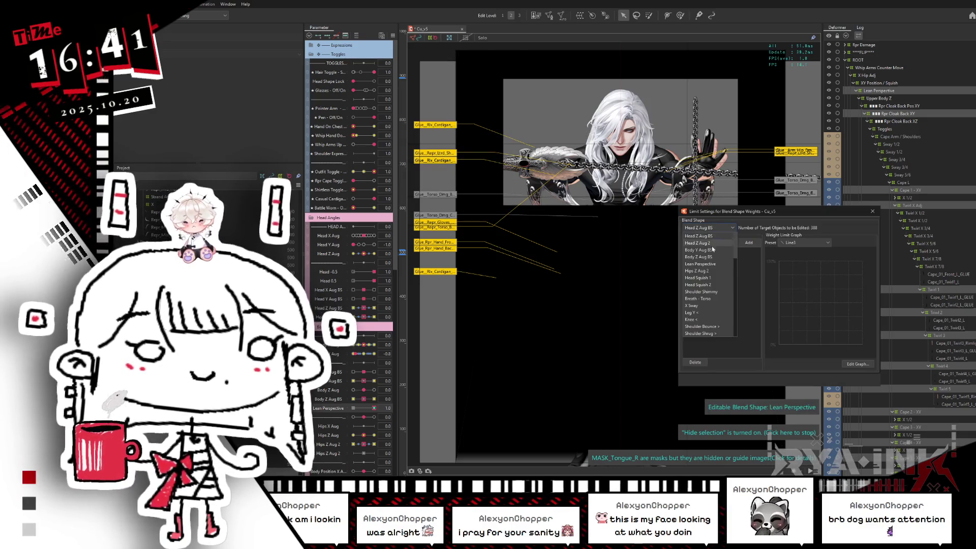
left_click(716, 249)
left_click(720, 242)
left_click(736, 293)
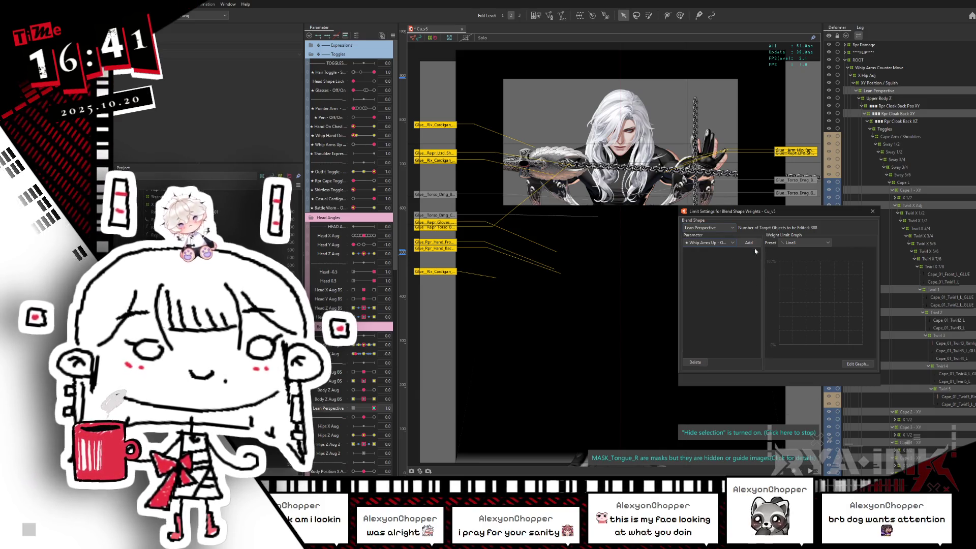
left_click(819, 244)
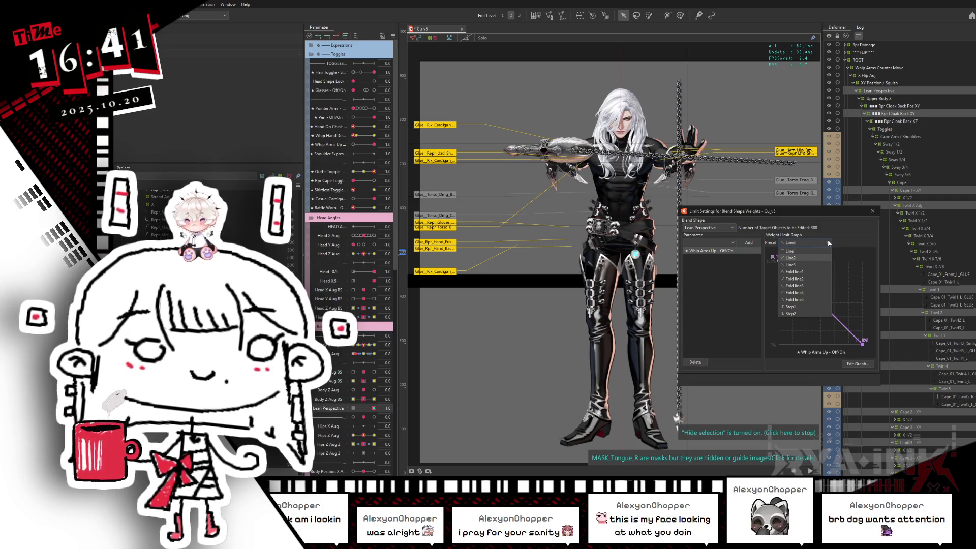
key("Return")
left_click(872, 211)
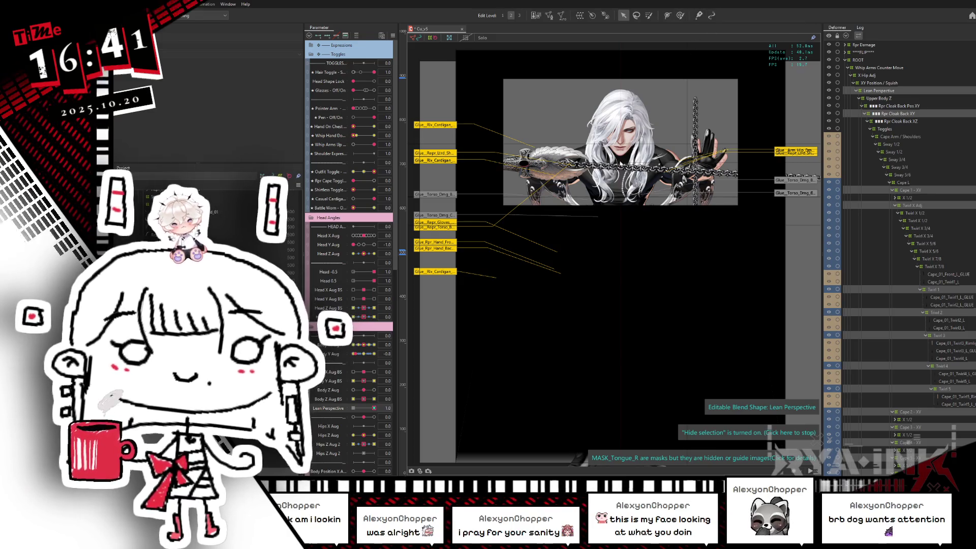
key("alt+Tab")
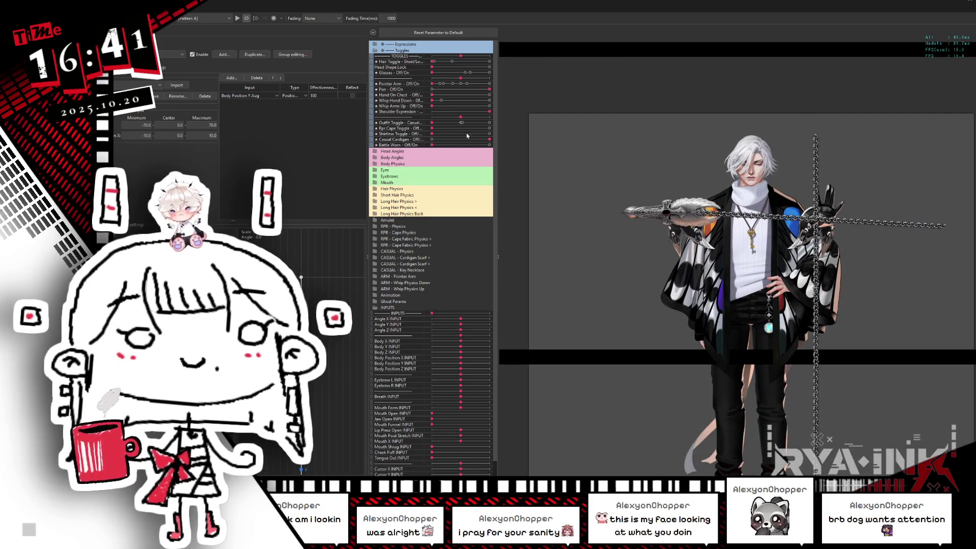
Slide Outfit Toggle to its right end for the black bodysuit, then return to the editor.
left_click_drag(439, 125, 521, 120)
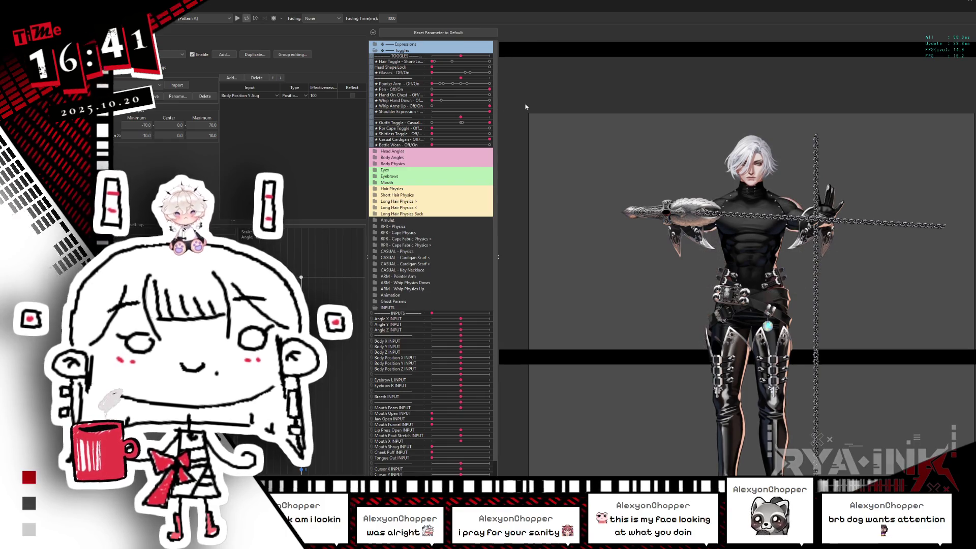
key("alt+Tab")
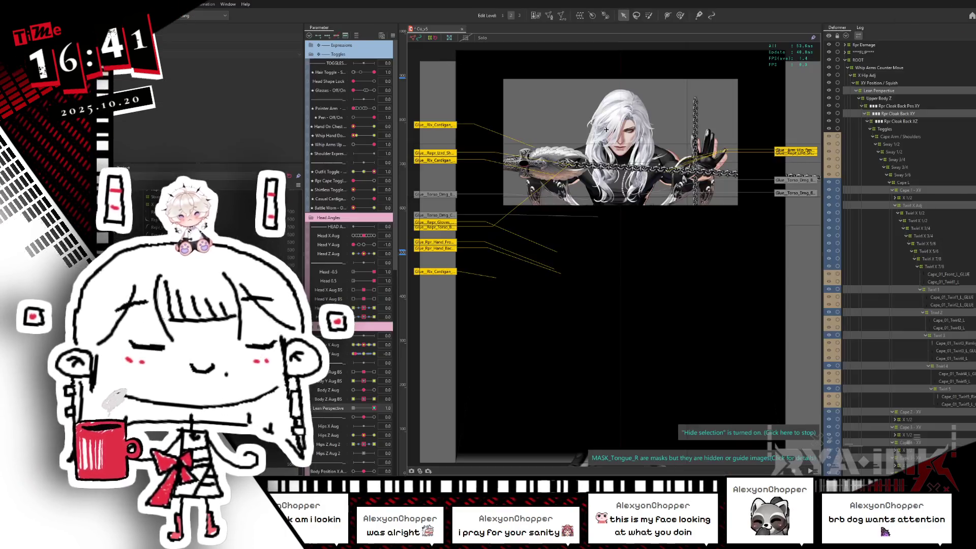
Set Lean Perspective's default to 1, accept the blend-shape warning, and open Physics Settings with Ctrl+8.
double_click(331, 409)
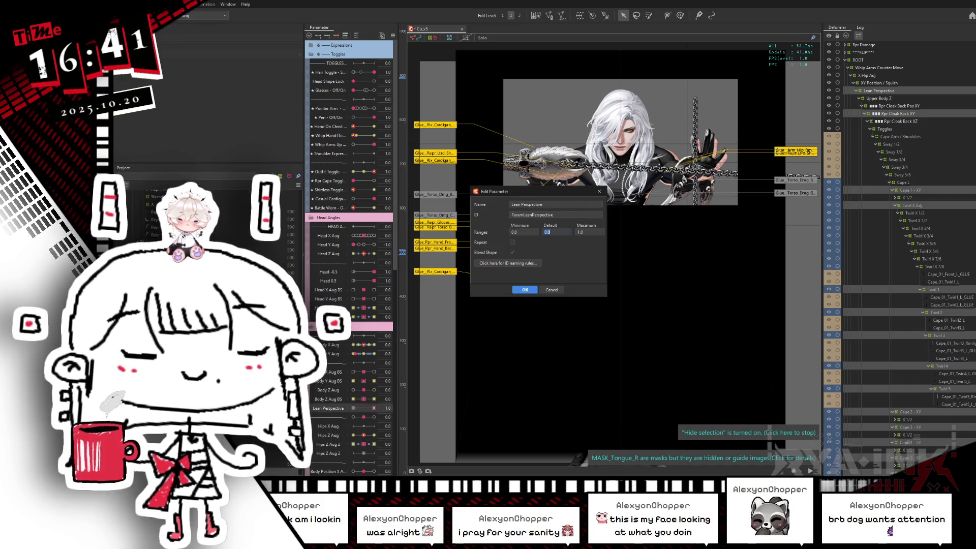
key("Return")
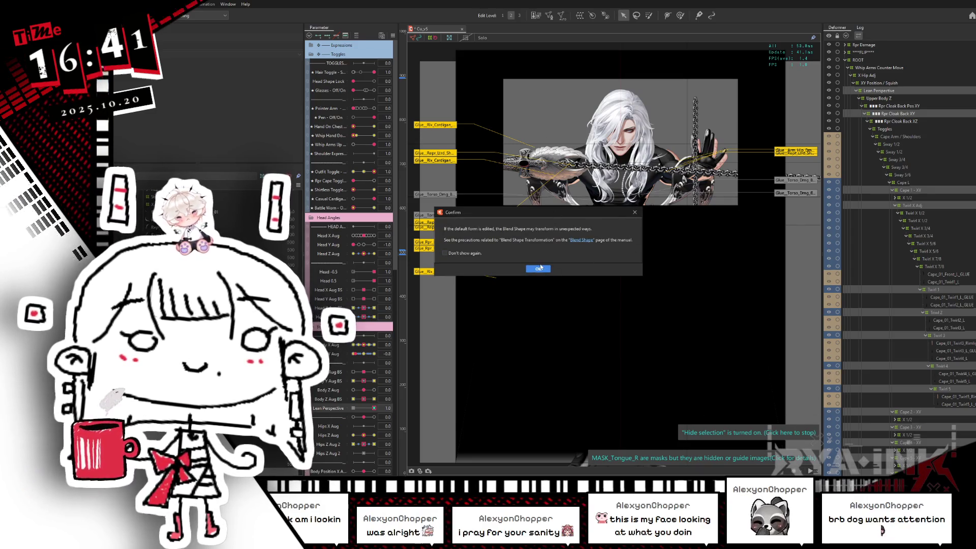
left_click(547, 270)
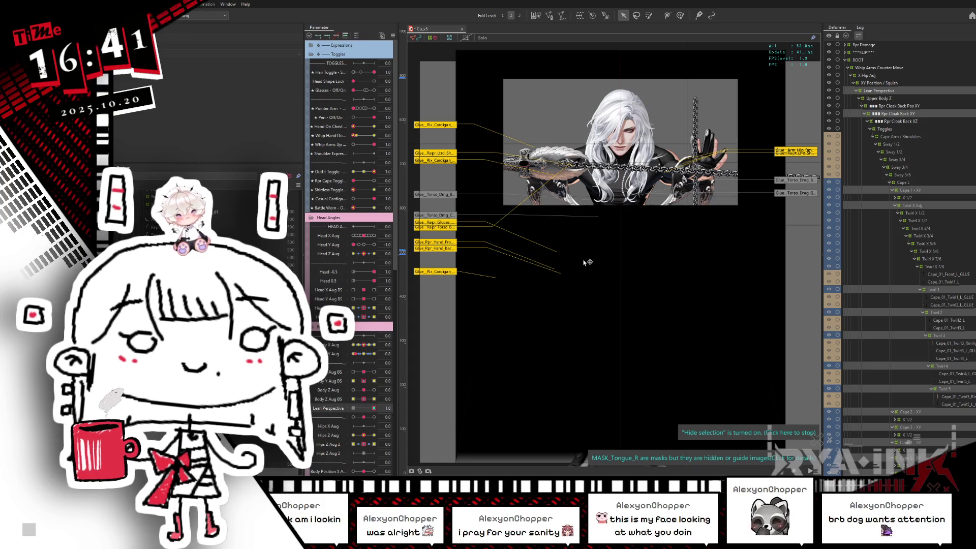
left_click(193, 6)
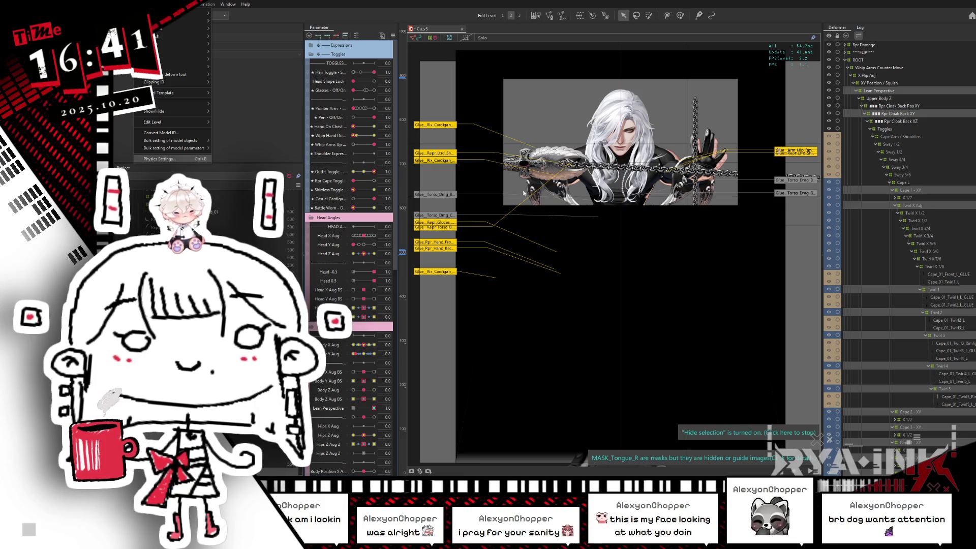
key("ctrl+8")
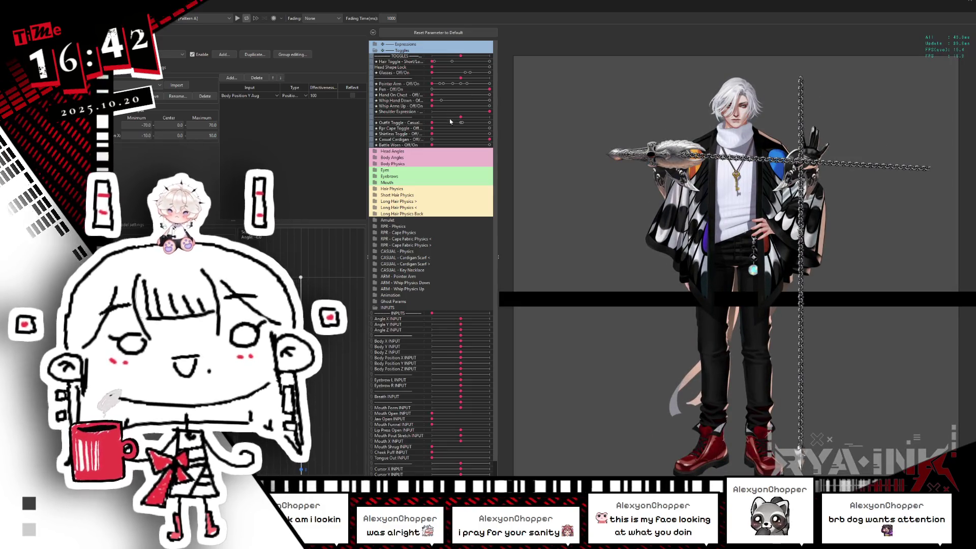
Try the outfit toggle, then turn the head with the INPUTS group's Angle Y slider.
left_click(430, 123)
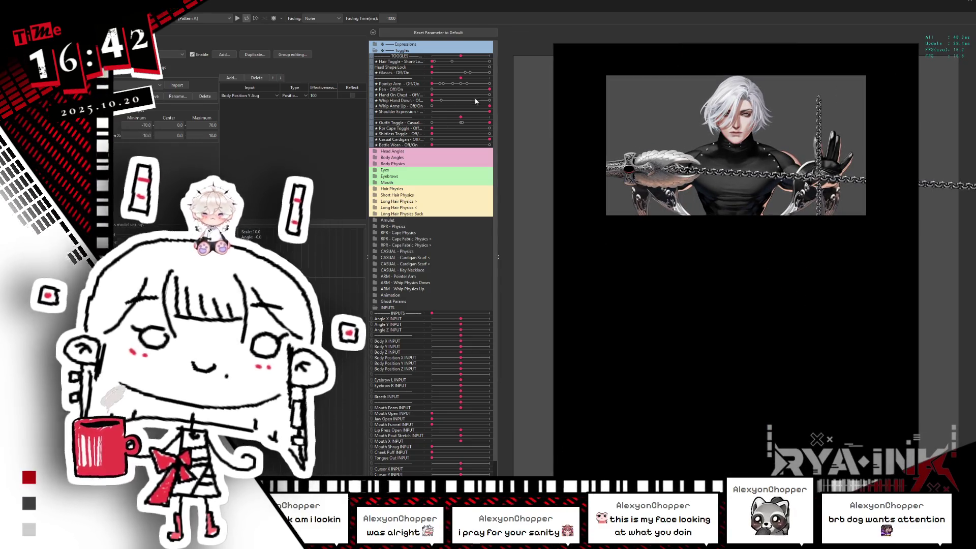
left_click(381, 152)
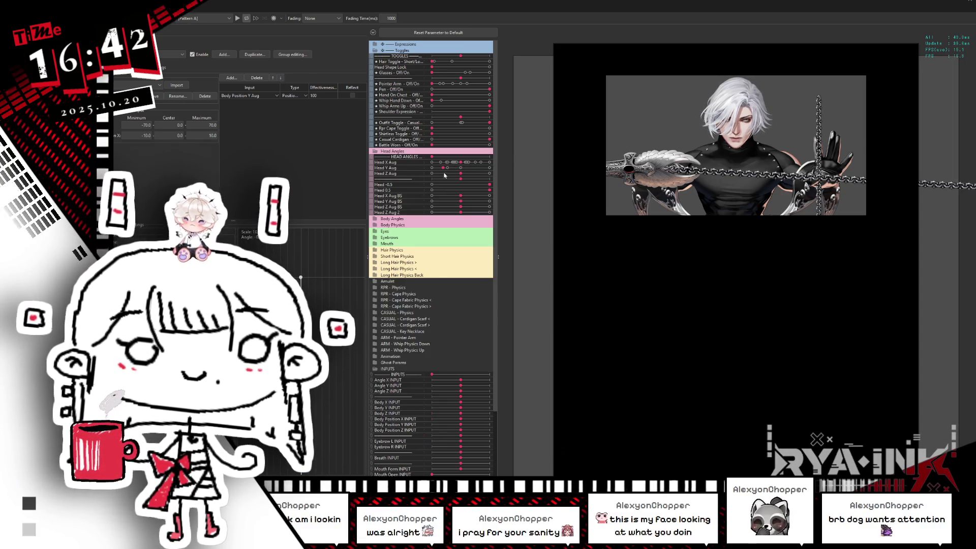
left_click(383, 151)
left_click(387, 50)
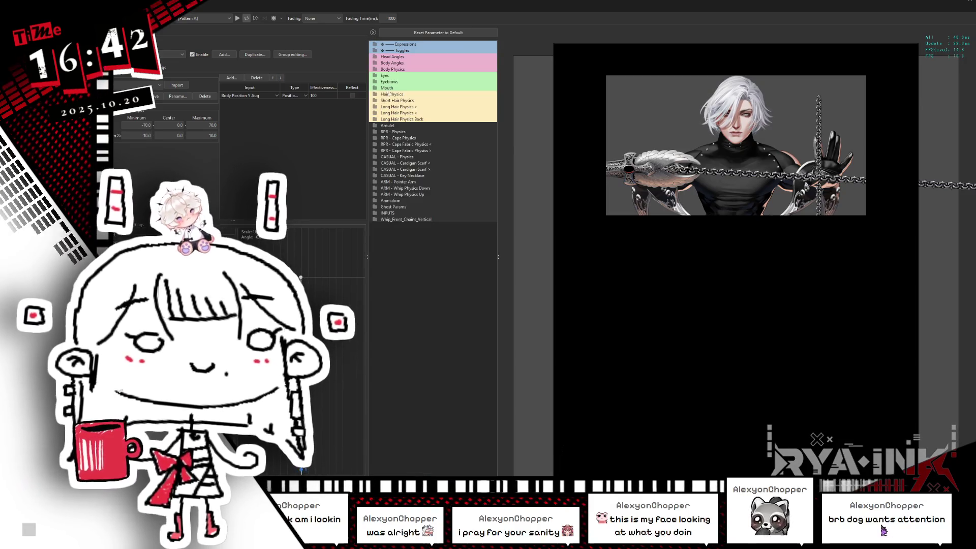
left_click(387, 213)
left_click_drag(463, 231, 444, 239)
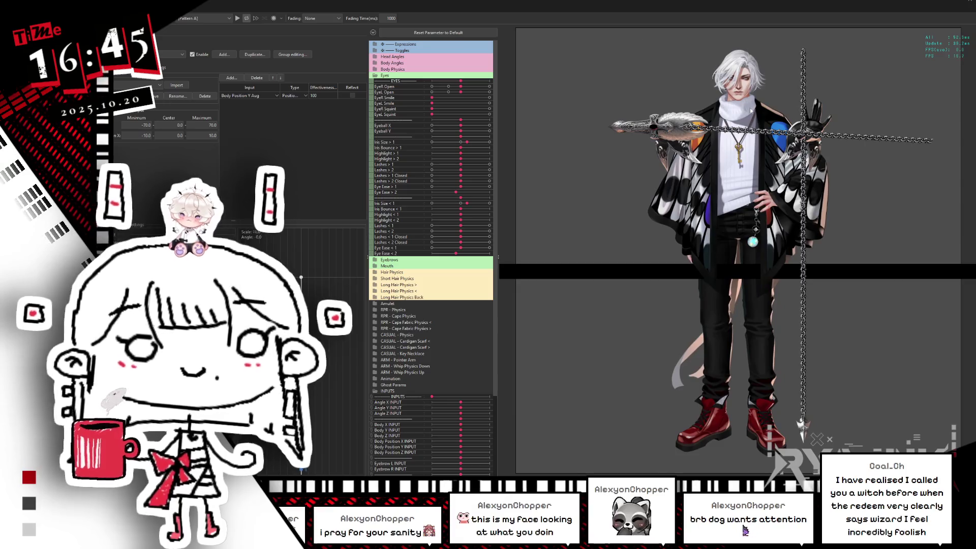
Drag the Outfit Toggle to its right end to dress the model in black battle armour.
scroll(751, 88, "up", 2)
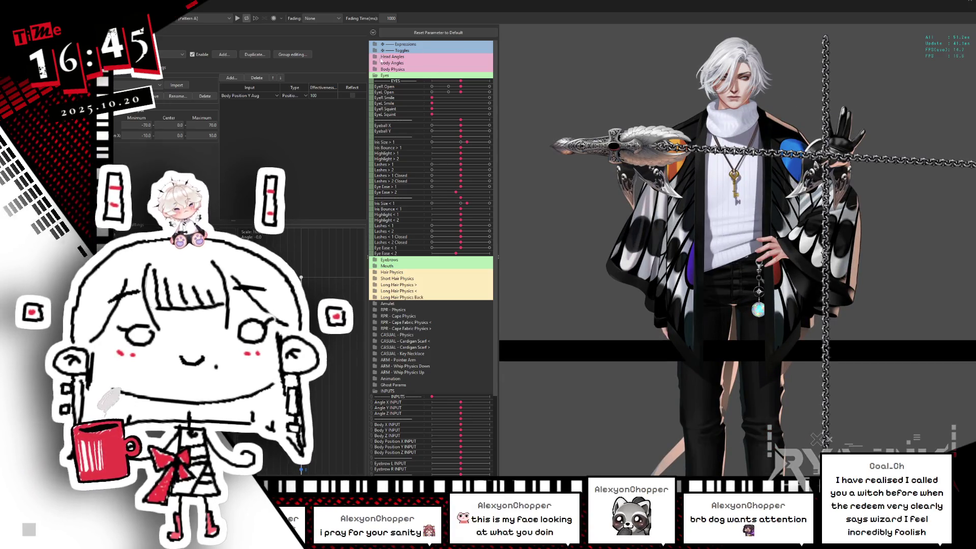
left_click(376, 76)
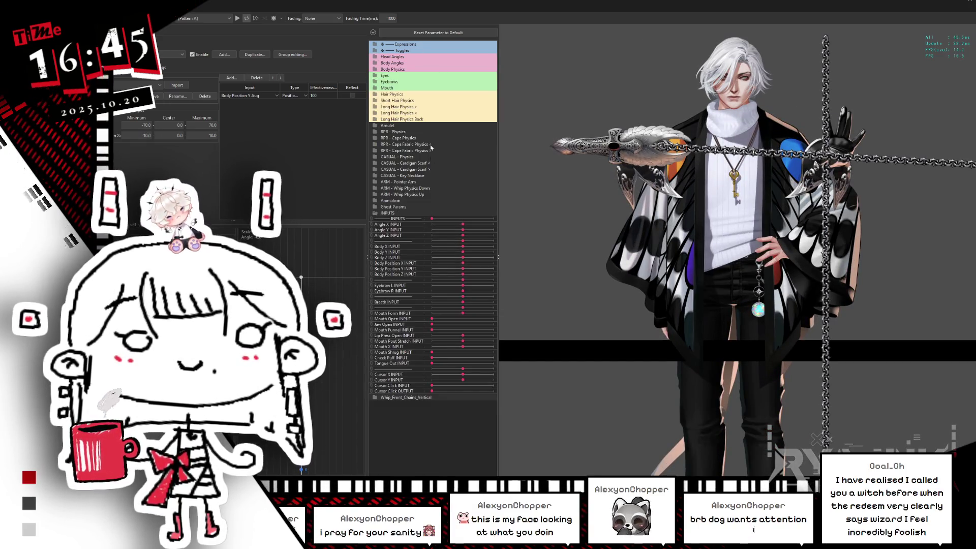
left_click(375, 50)
left_click_drag(431, 123, 537, 123)
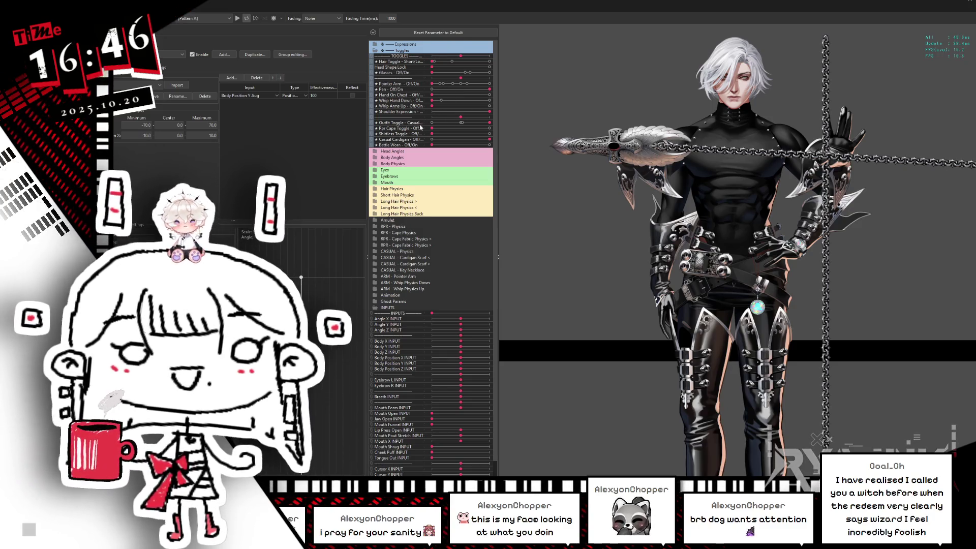
Switch the Hair Toggle to long, then reopen the physics preview viewer from the Modeling menu.
left_click(439, 63)
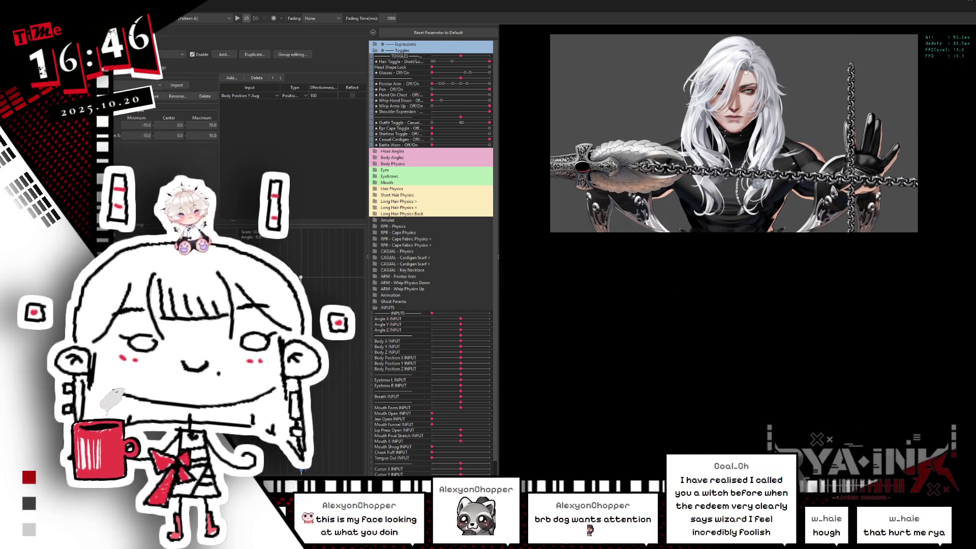
key("alt+Tab")
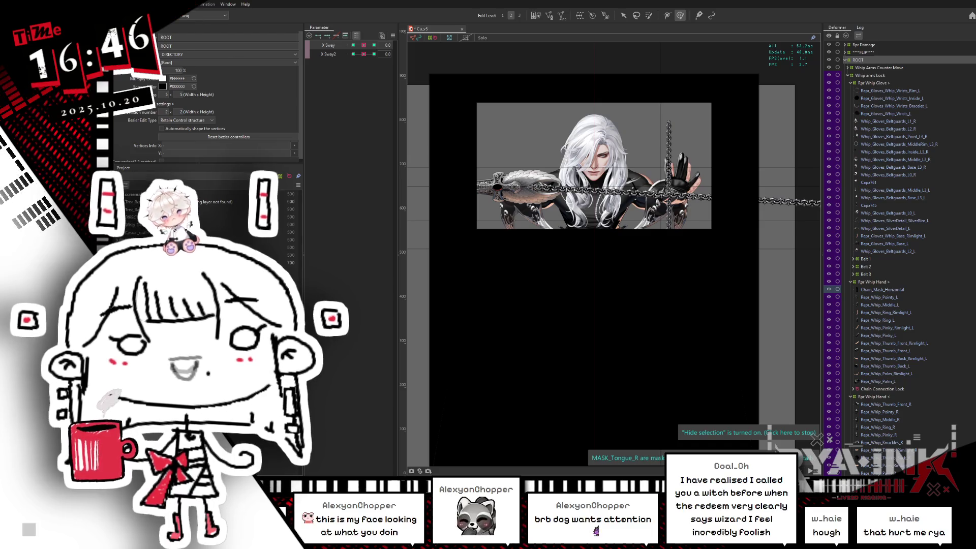
left_click(153, 4)
key("alt+Tab")
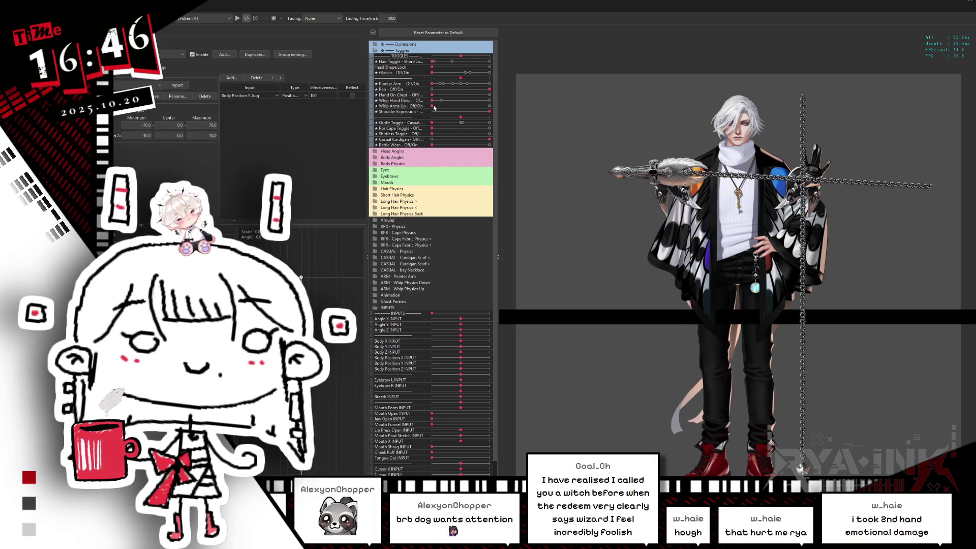
Raise Whip Arms Up, set Outfit and Hair Toggles to their right ends, and adjust Angle Y.
left_click_drag(432, 106, 491, 105)
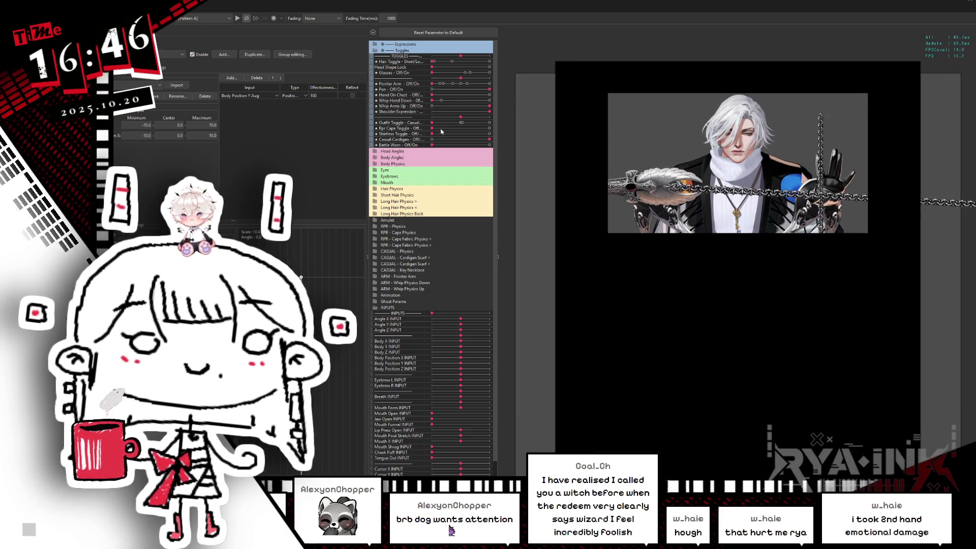
left_click(488, 124)
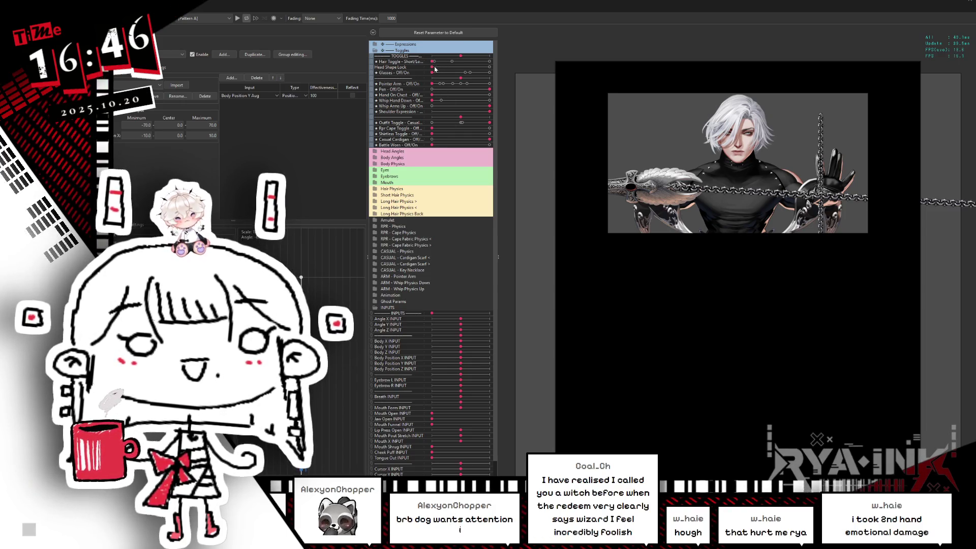
left_click(472, 62)
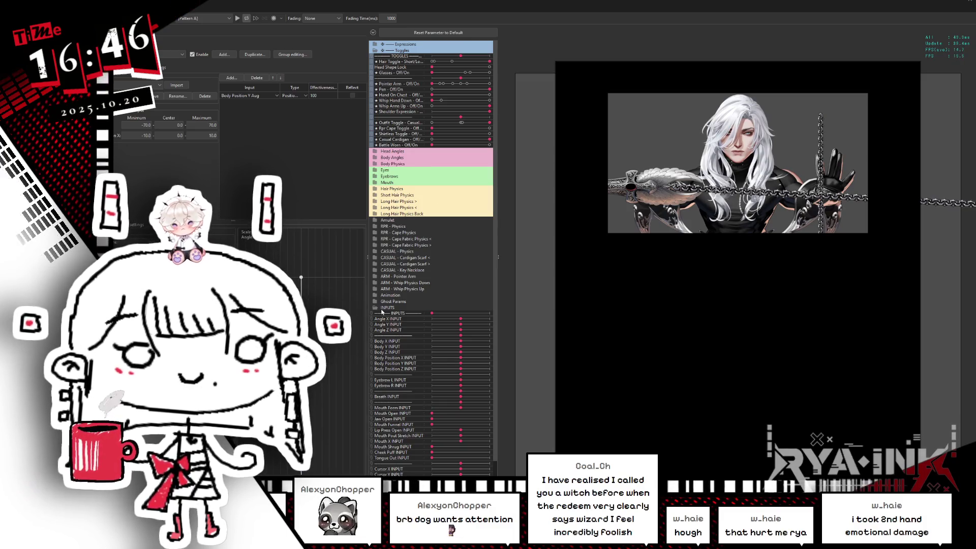
left_click_drag(457, 327, 450, 327)
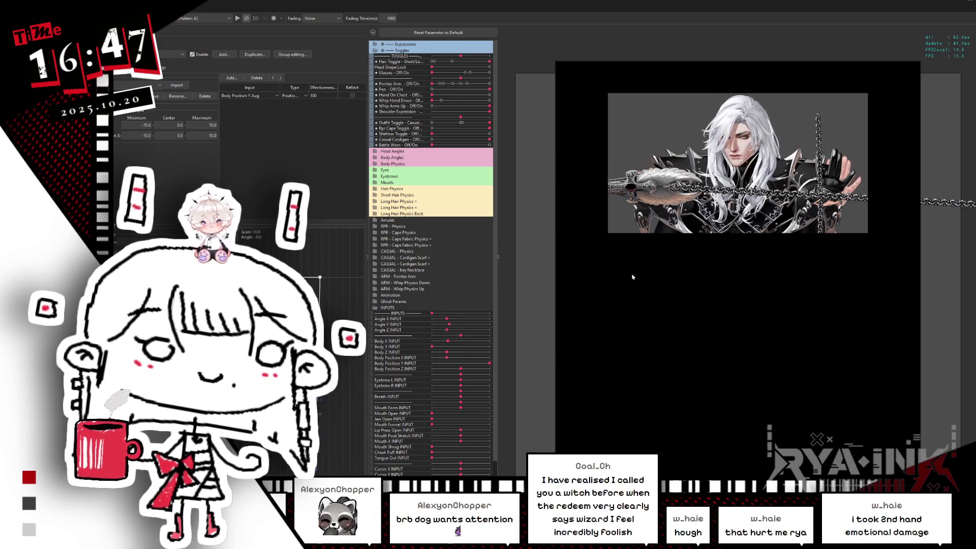
Zoom the preview, turn the model's head and body toward lower left, and switch the glasses on.
scroll(731, 85, "up", 2)
scroll(731, 85, "up", 2)
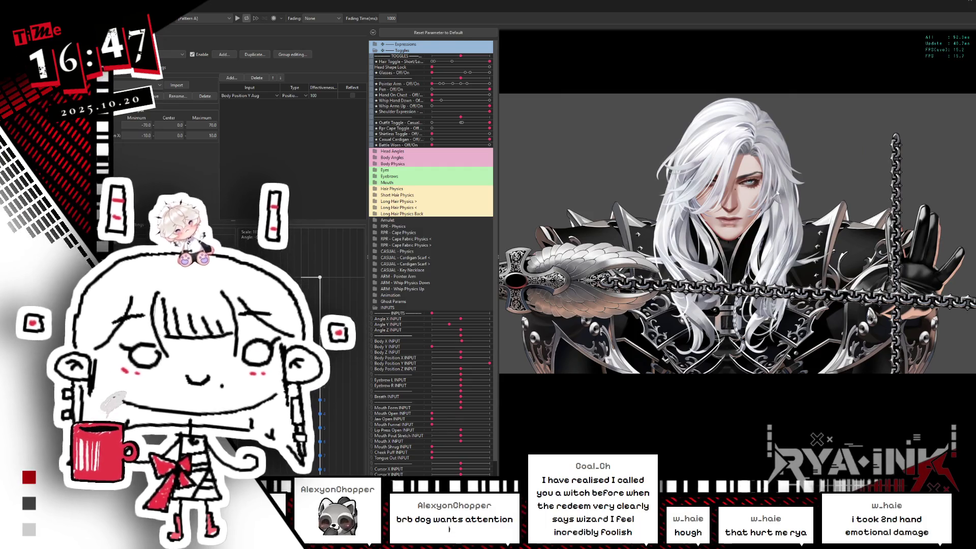
scroll(694, 209, "down", 3)
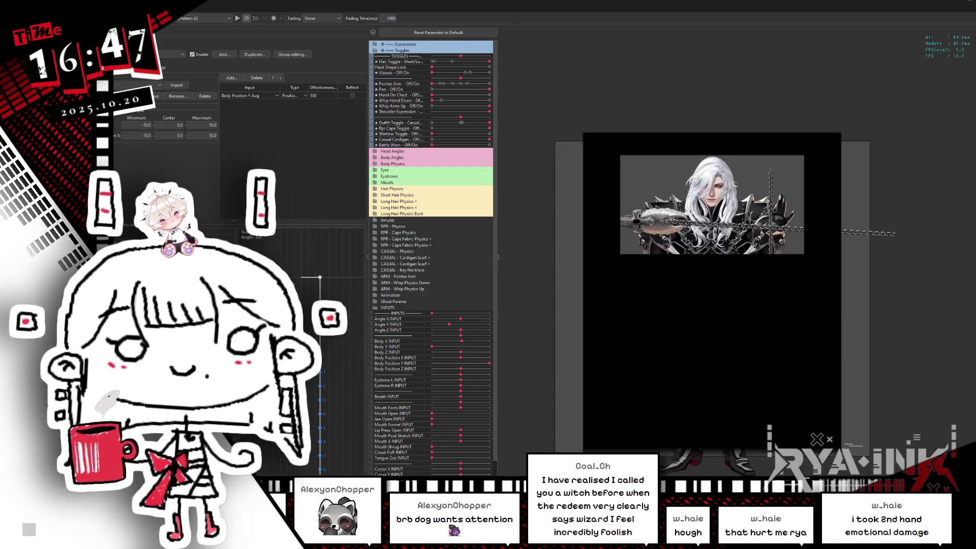
scroll(671, 200, "up", 1)
scroll(665, 197, "up", 1)
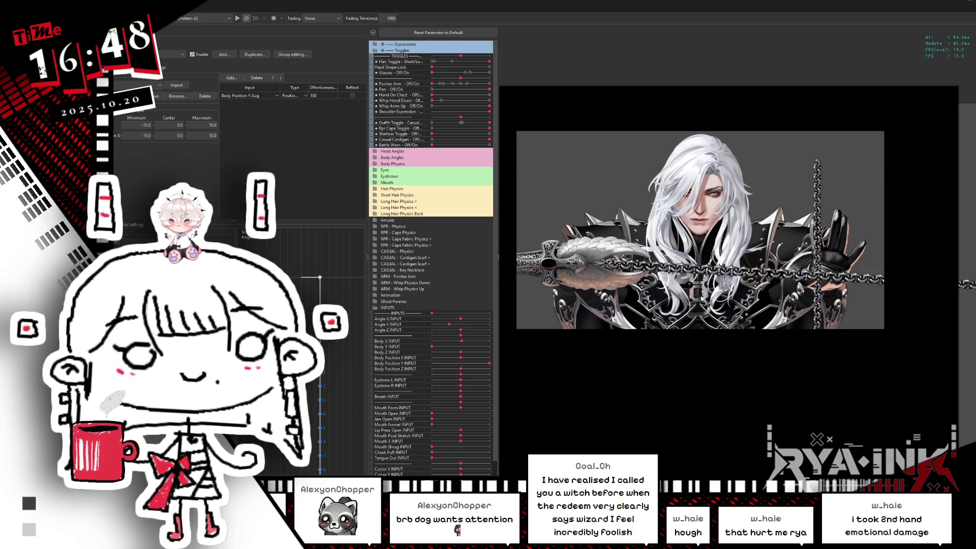
mouse_move(734, 180)
left_mouse_down()
mouse_move(625, 311)
mouse_move(668, 302)
left_mouse_up()
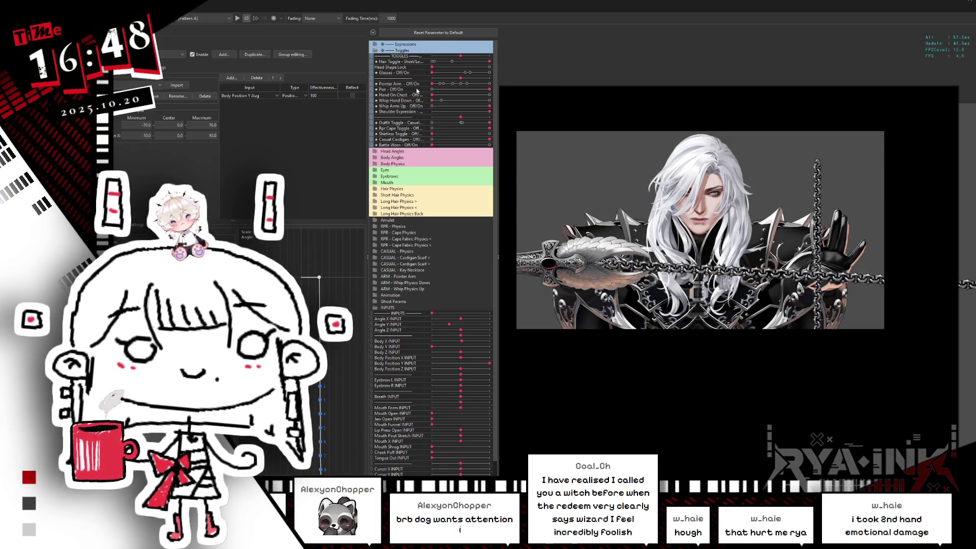
left_click(436, 74)
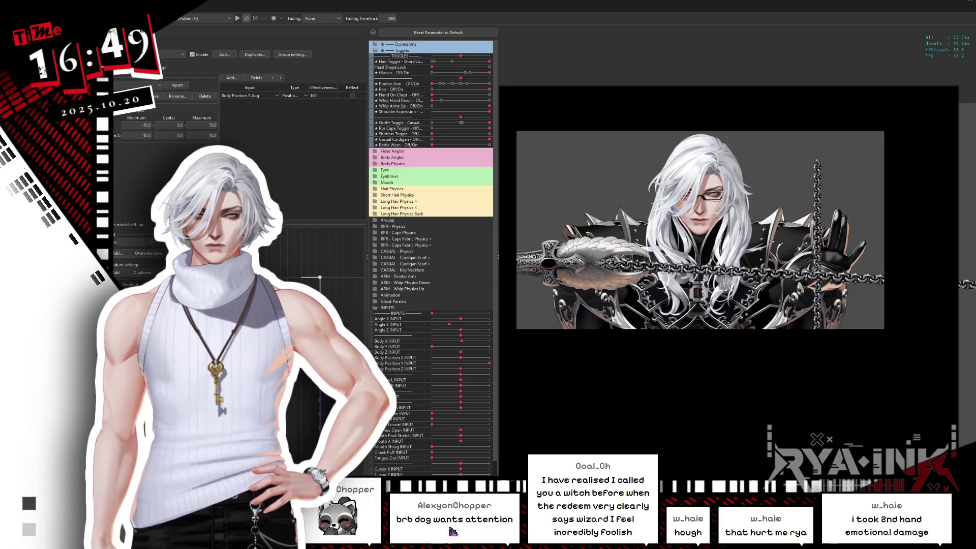
Tick VTube Studio's Permission checkbox in External Application Integration Settings, then move to VTube Studio's settings.
left_click(163, 5)
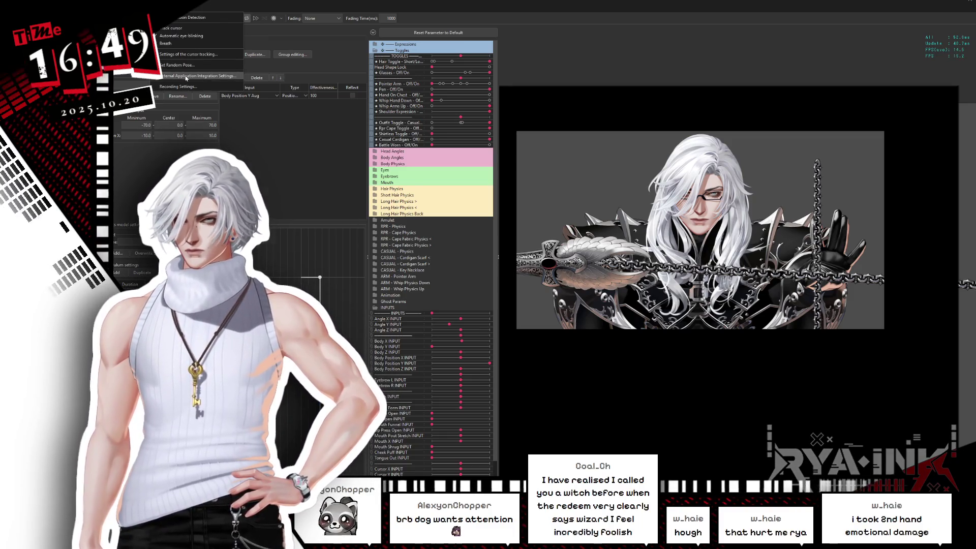
left_click(203, 78)
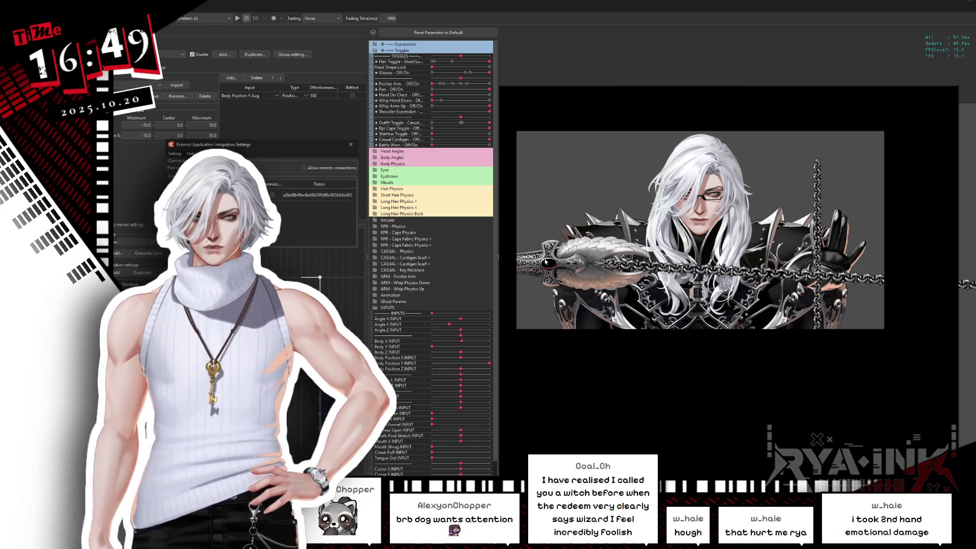
scroll(665, 214, "up", 2)
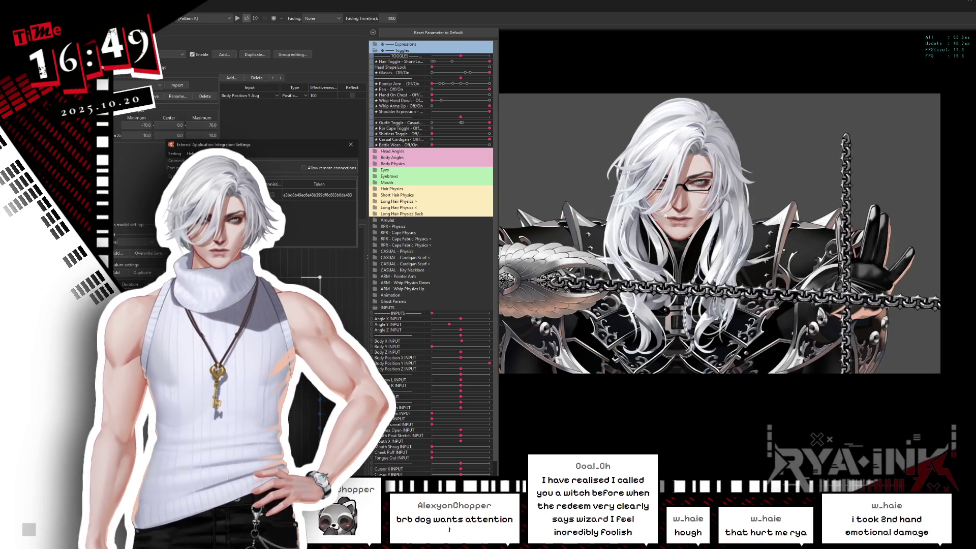
scroll(664, 214, "up", 2)
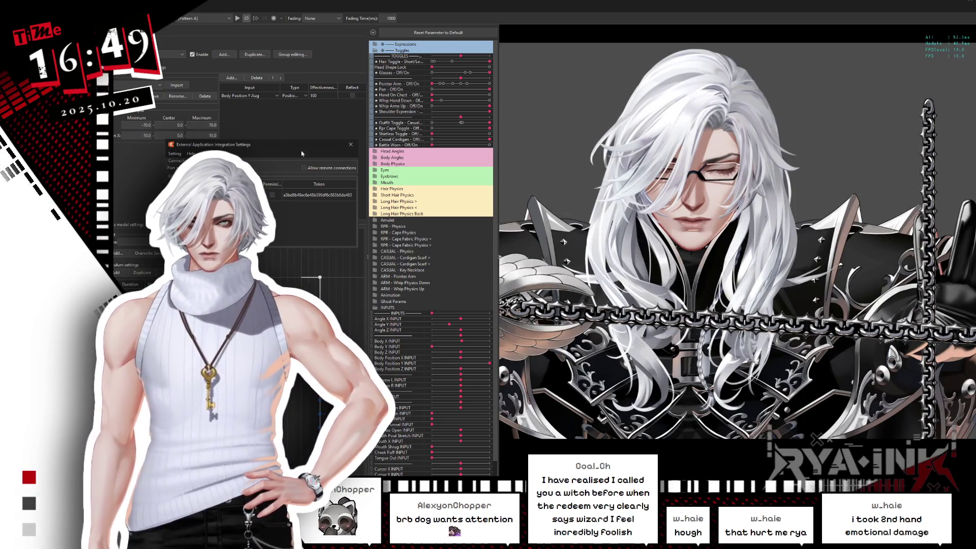
left_click(273, 195)
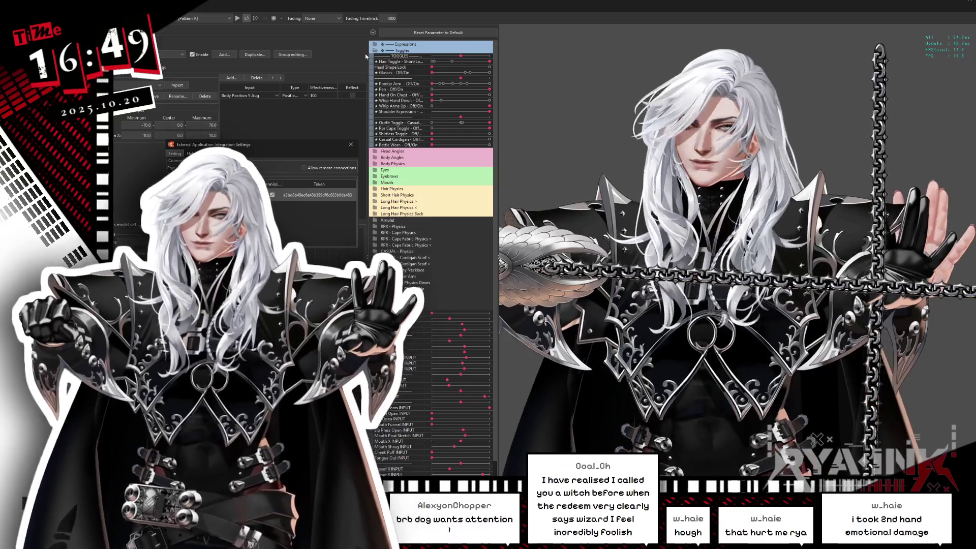
left_click(584, 292)
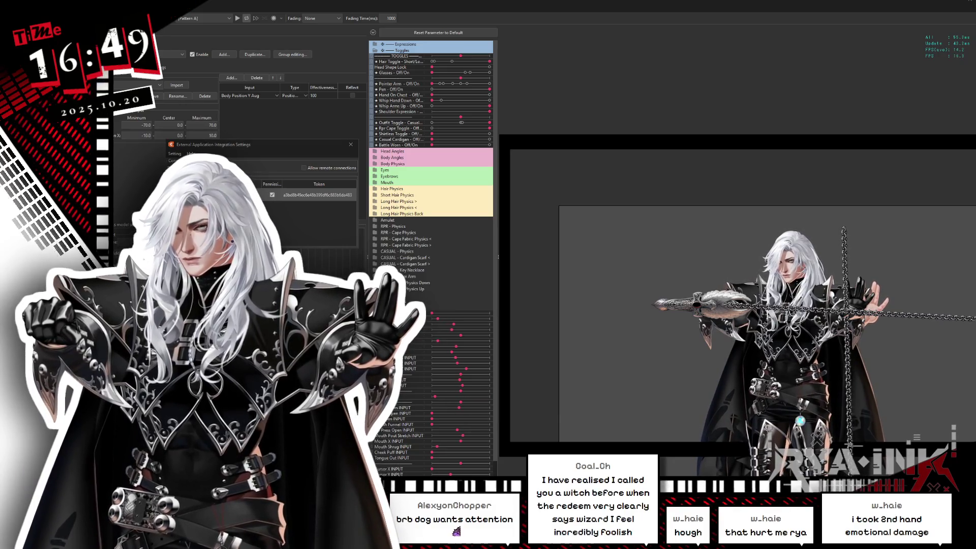
key("alt+Tab")
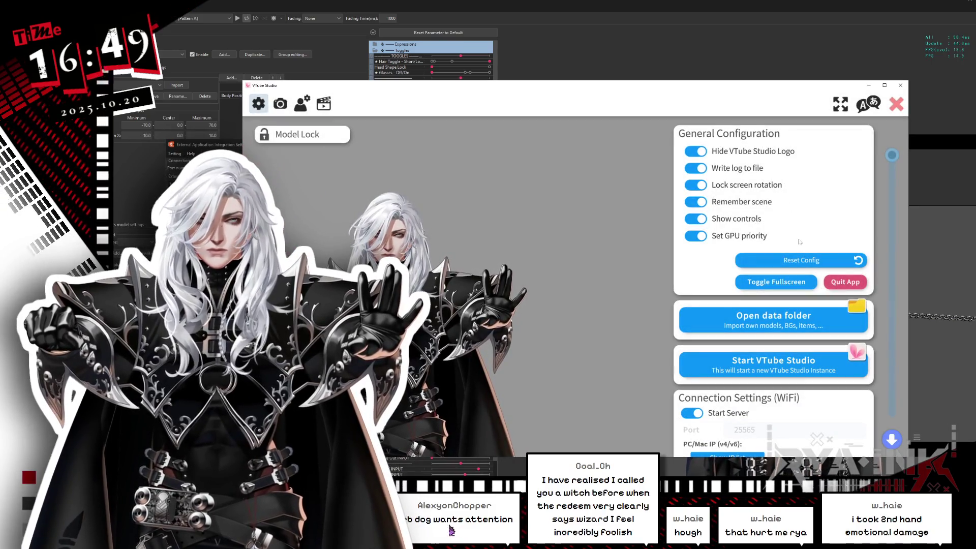
Select Arms - Whip Arms Up.exp3.json in the Hotkey Settings Expression Editor.
left_click(323, 103)
scroll(833, 278, "down", 5)
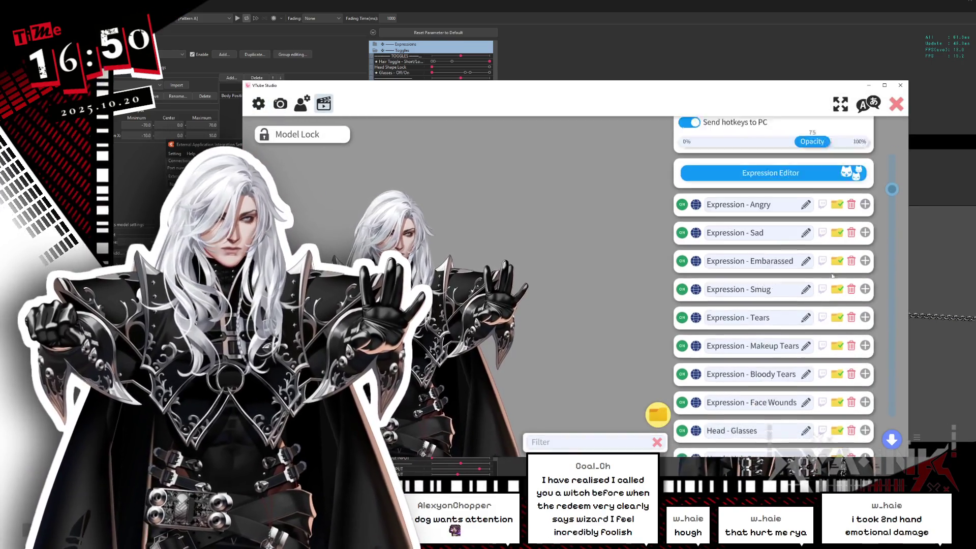
scroll(834, 278, "down", 5)
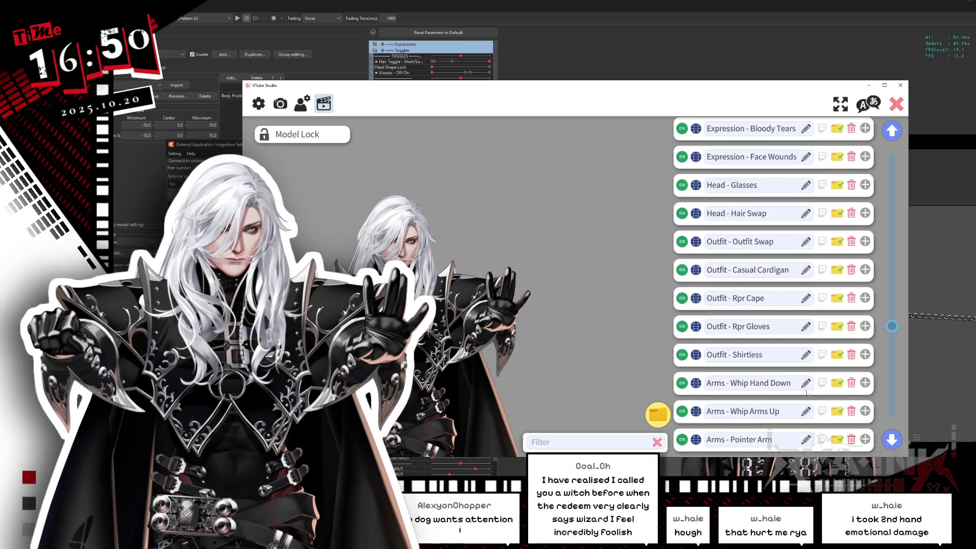
scroll(797, 241, "up", 6)
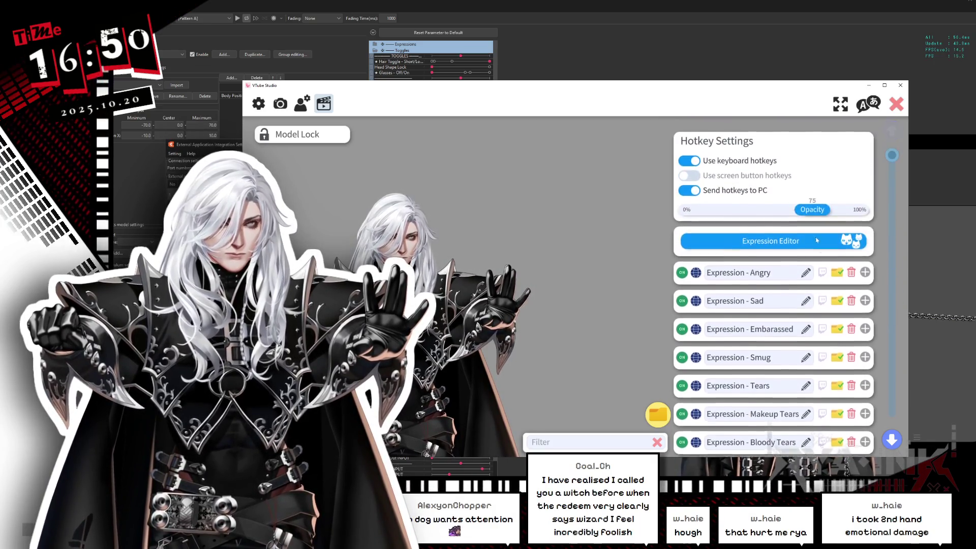
left_click(797, 237)
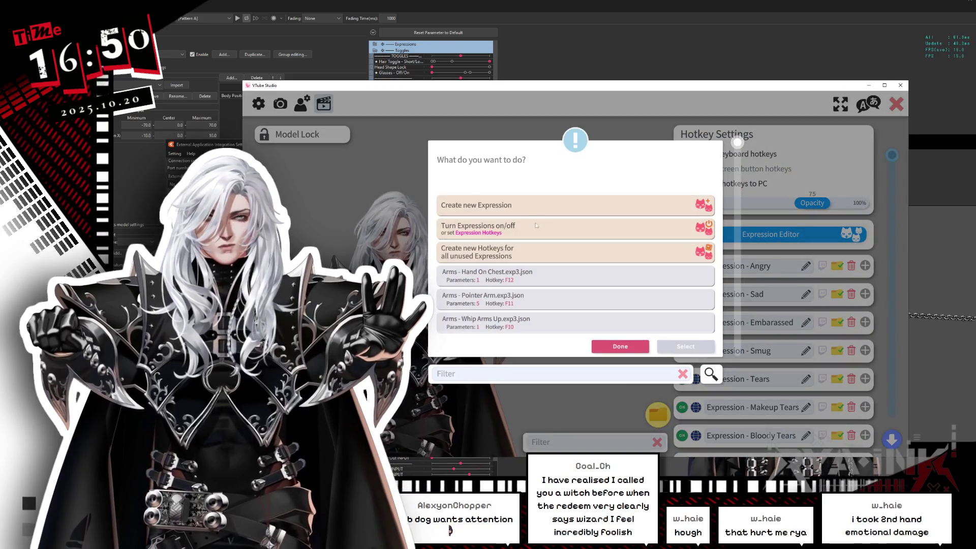
scroll(506, 240, "down", 2)
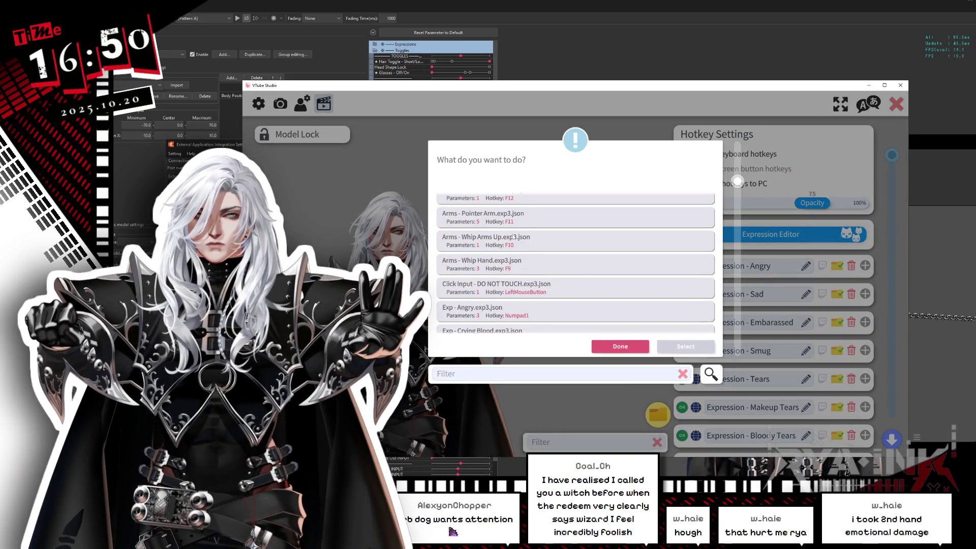
left_click(507, 240)
left_click(686, 346)
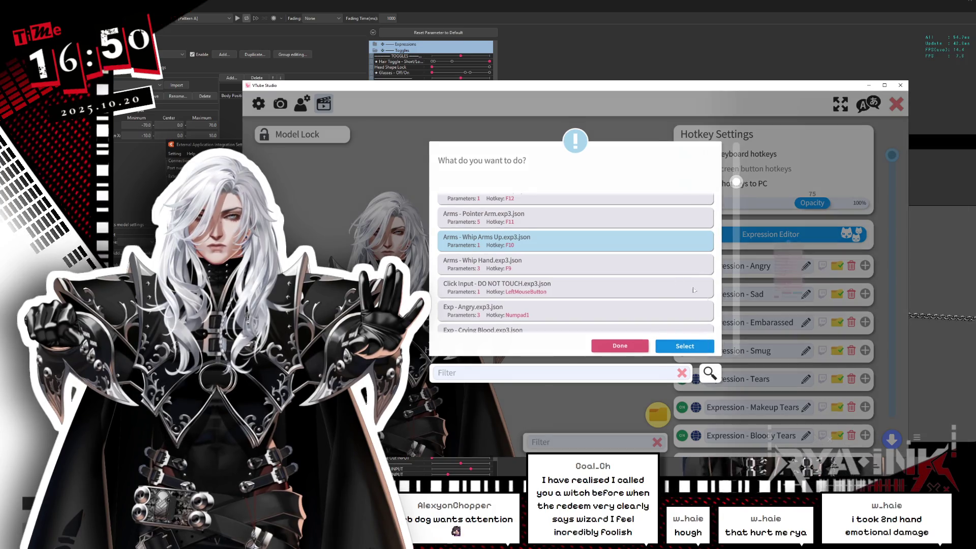
scroll(804, 243, "down", 2)
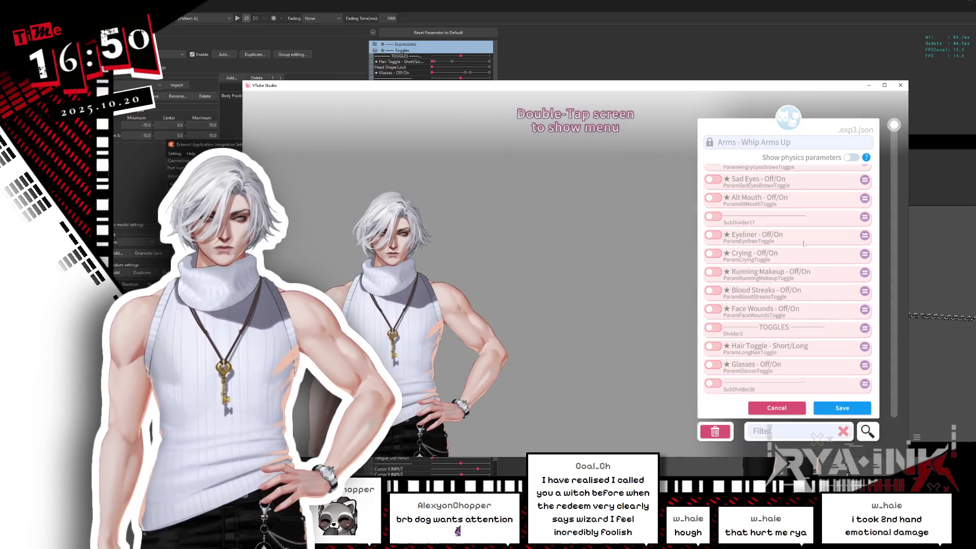
Add Outfit Toggle, plus Casual Cardigan and Shirtless Toggle at 0, to the expression.
scroll(804, 244, "up", 1)
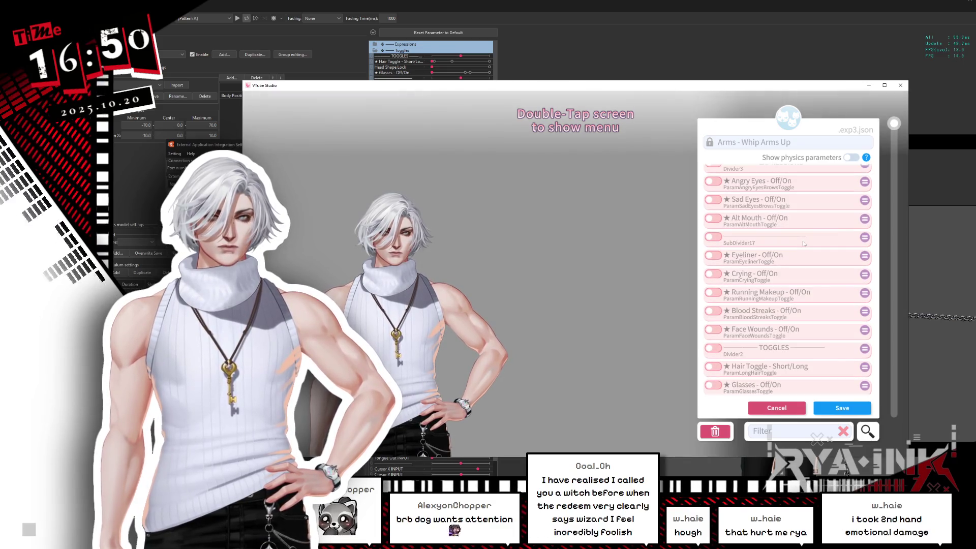
scroll(770, 254, "up", 2)
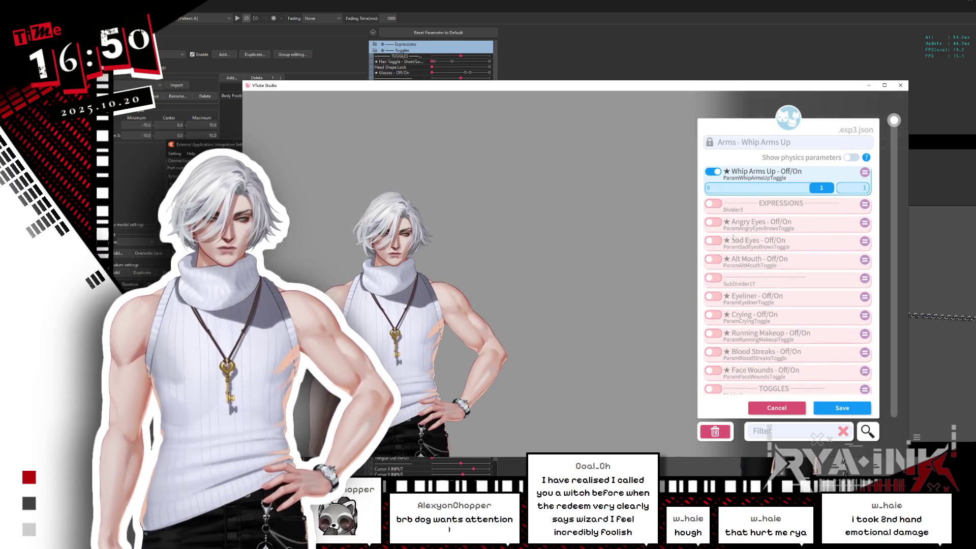
scroll(734, 241, "down", 3)
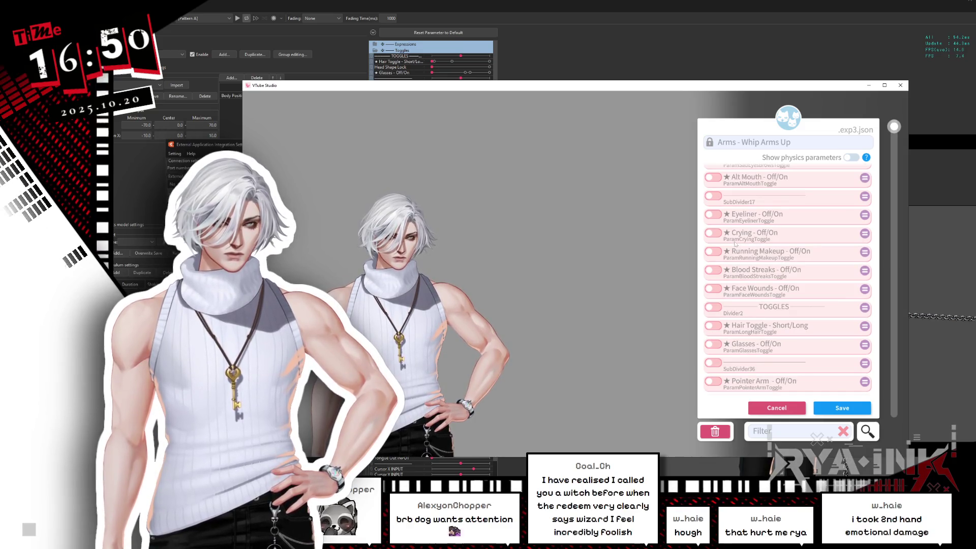
scroll(732, 312, "down", 3)
scroll(728, 323, "down", 1)
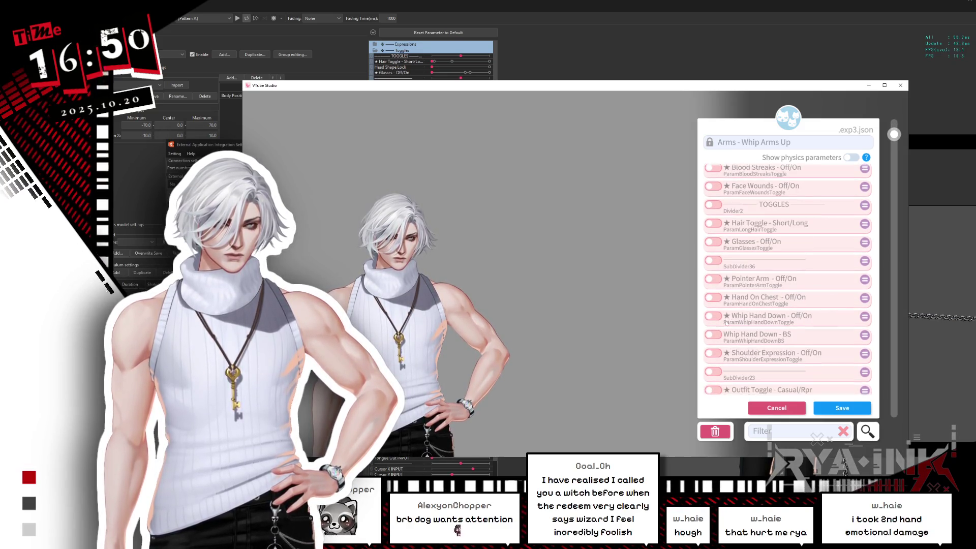
scroll(719, 326, "down", 3)
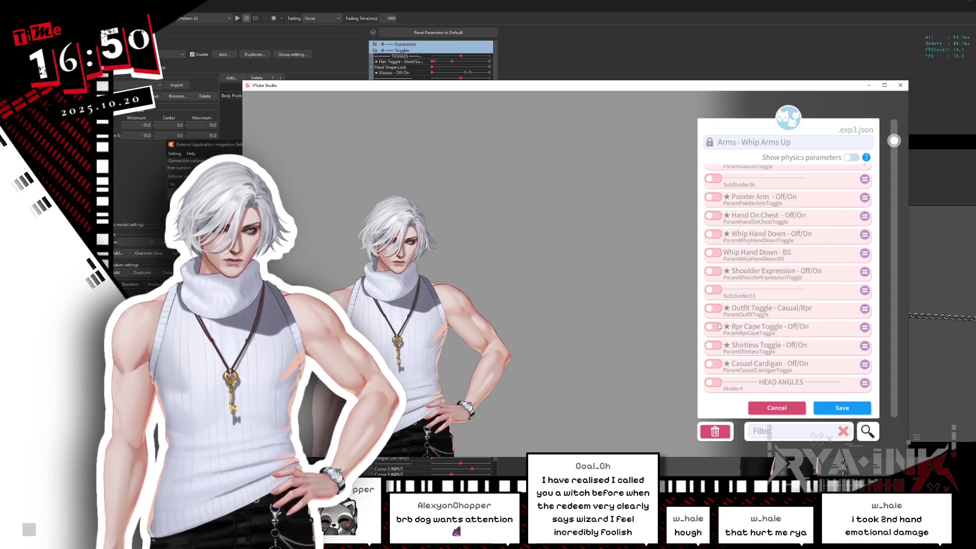
left_click(714, 309)
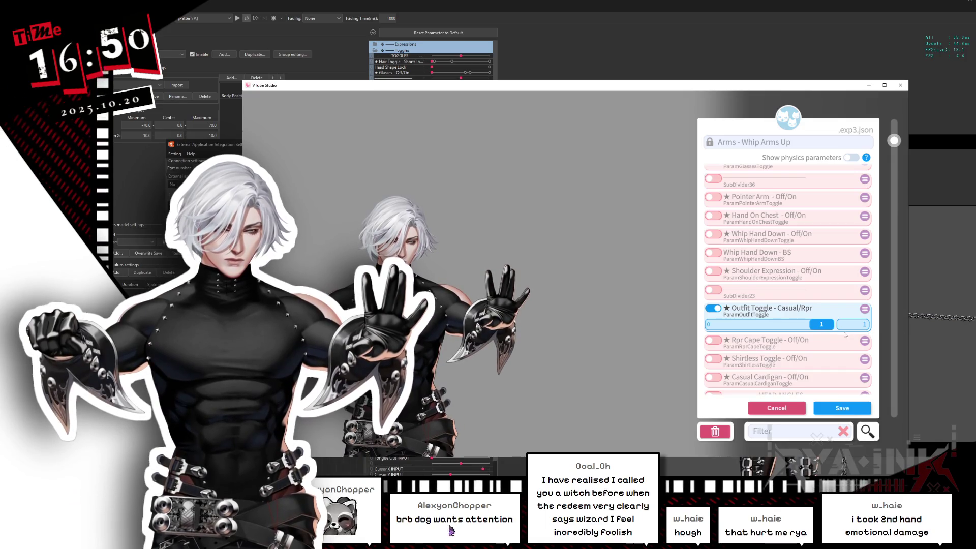
scroll(756, 347, "down", 2)
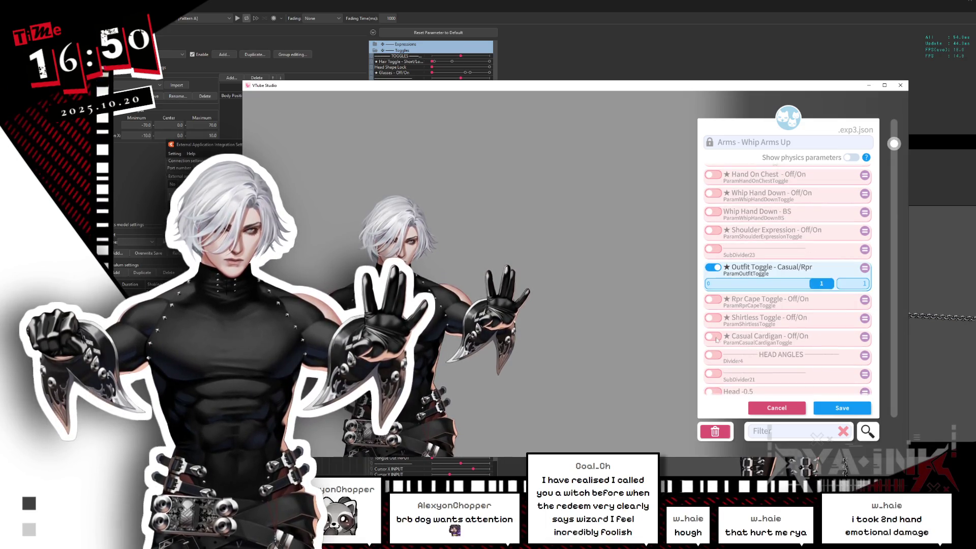
left_click(713, 337)
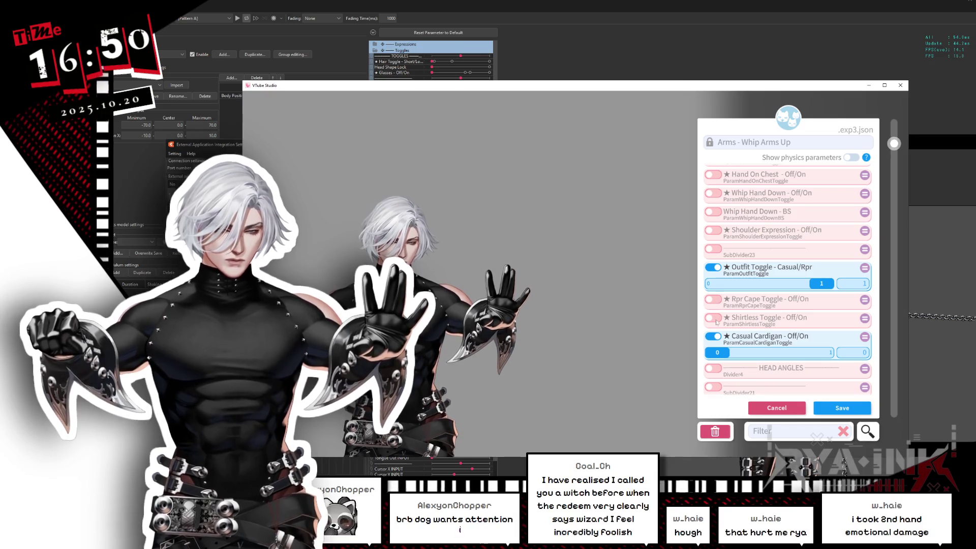
left_click(714, 318)
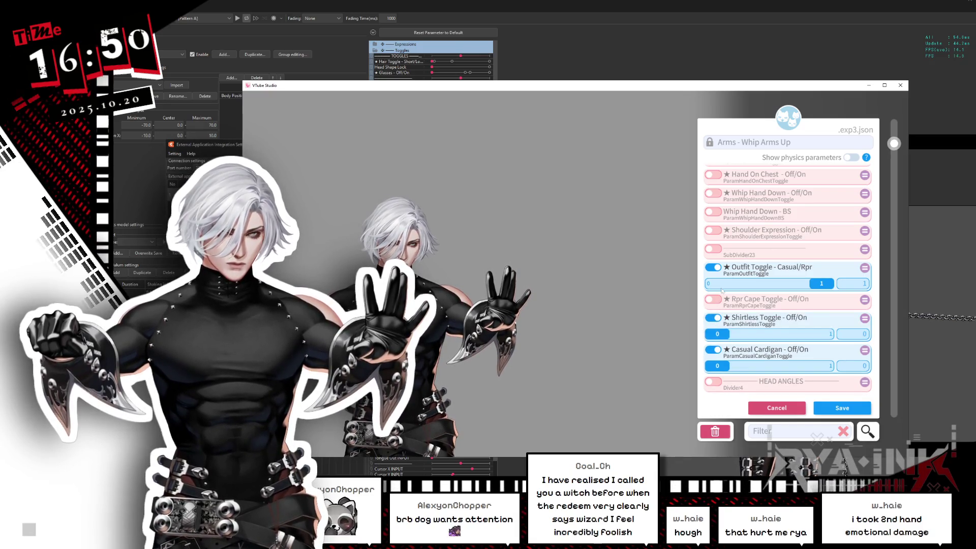
Add Lean Perspective at 1, save the expression, and return to Cubism Editor.
scroll(723, 304, "down", 3)
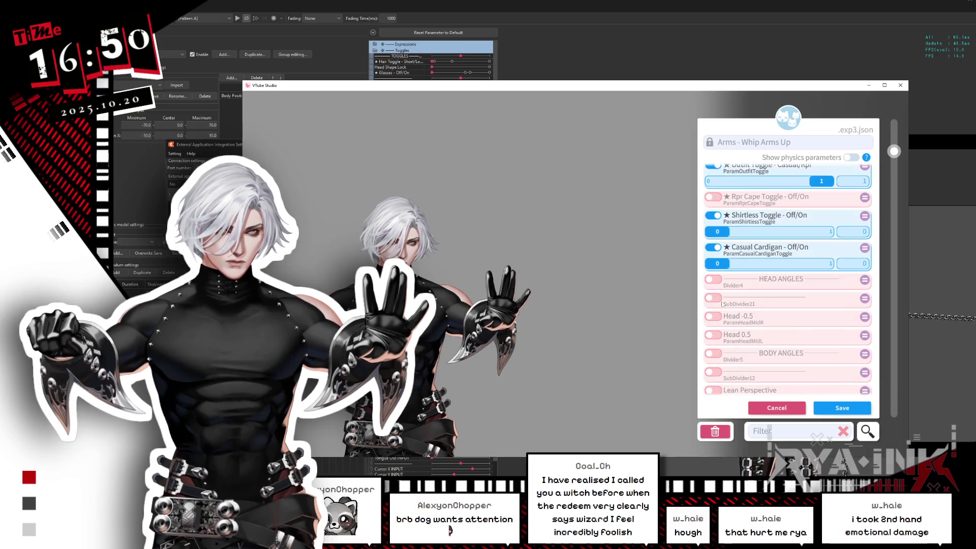
scroll(723, 305, "down", 3)
left_click(715, 267)
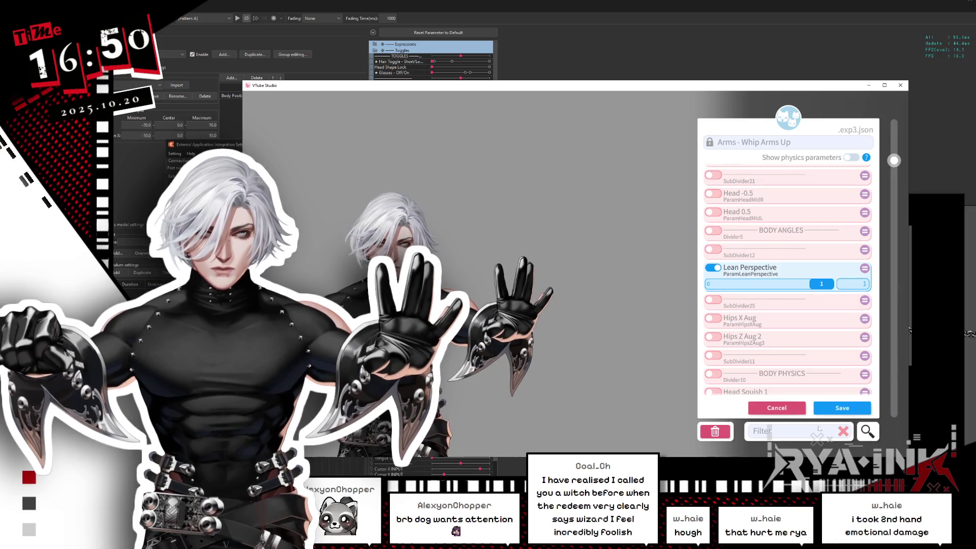
left_click(842, 408)
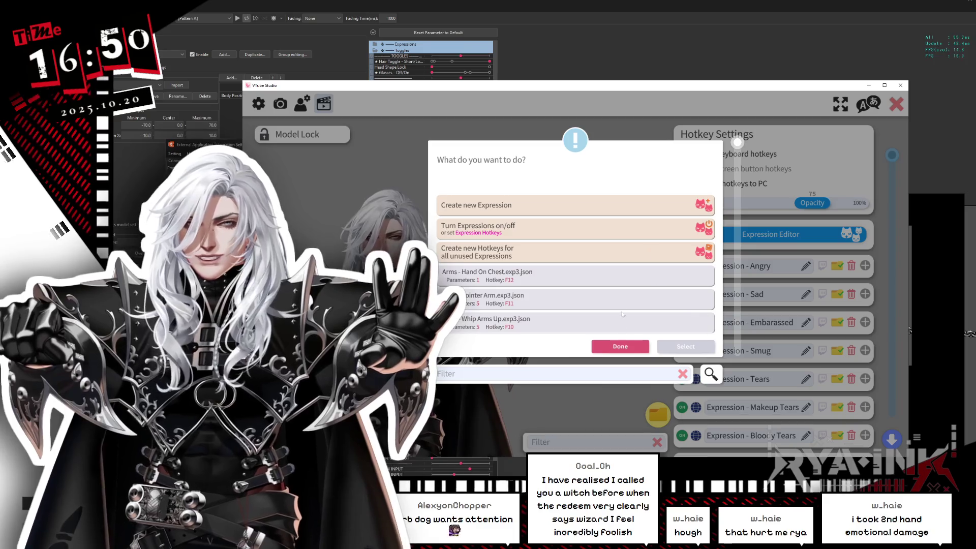
left_click(621, 347)
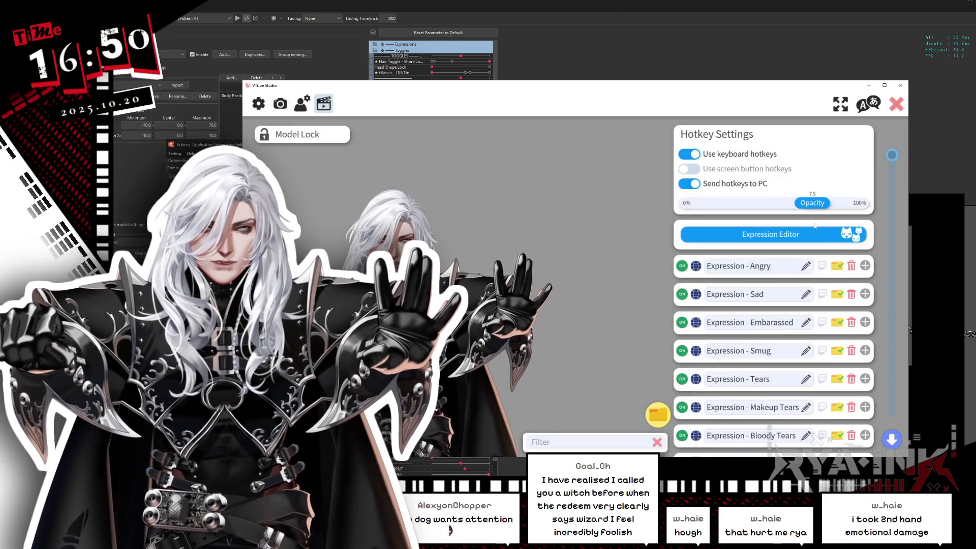
key("alt+Tab")
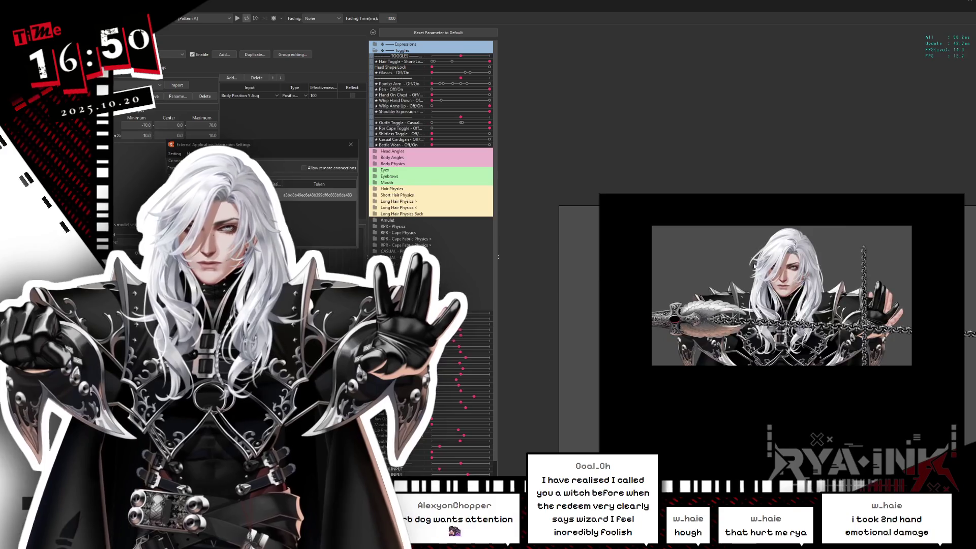
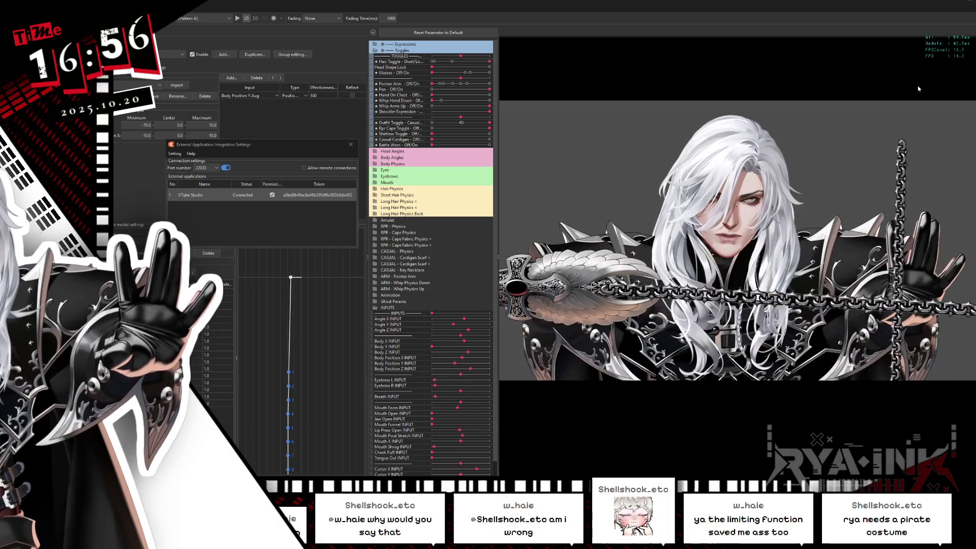
Switch to the Modeling workspace, show all parameters, select the outfit entries and launch the Viewer.
left_click(970, 1)
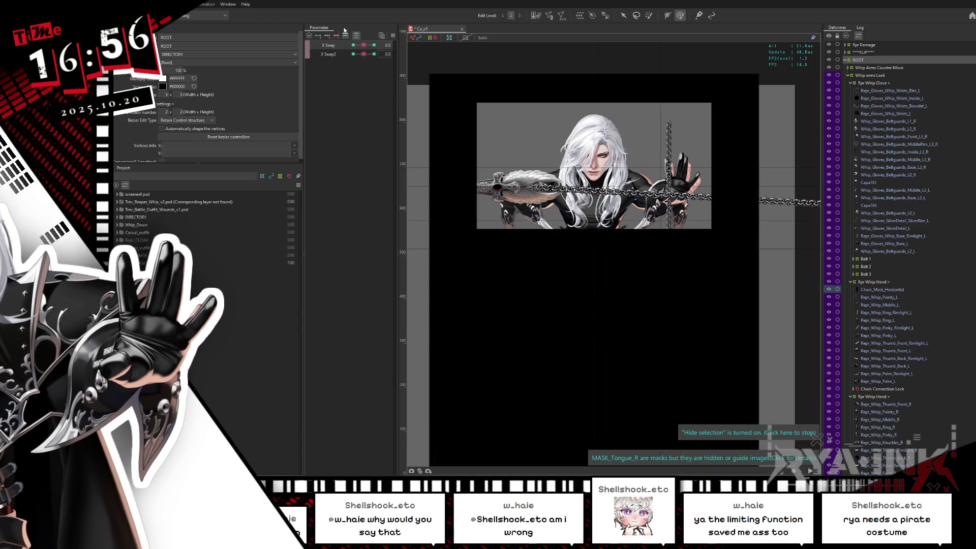
left_click(359, 36)
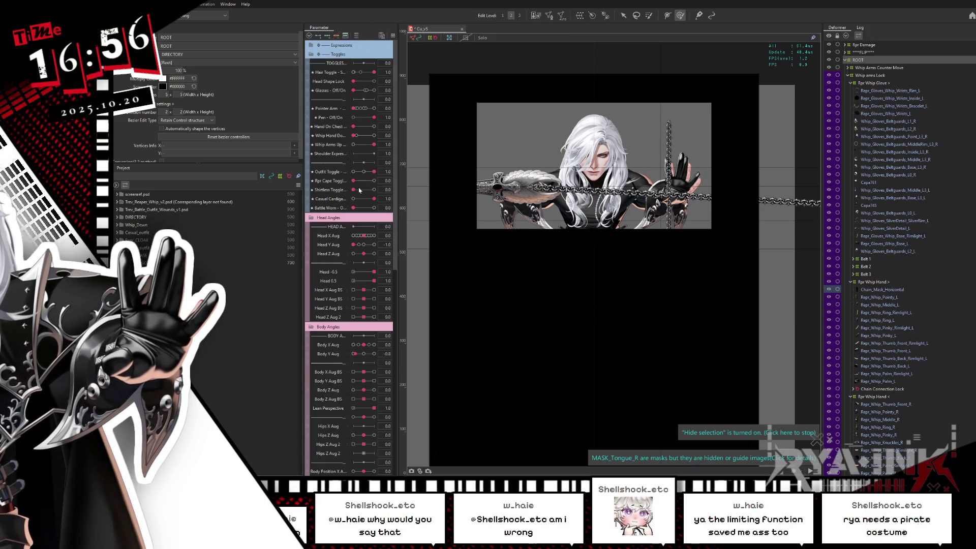
left_click(133, 217)
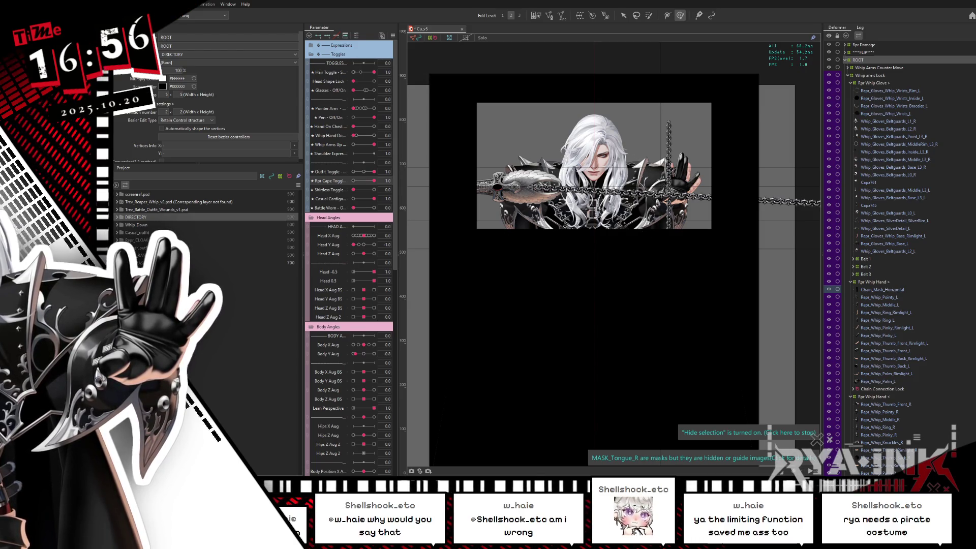
left_click(152, 247)
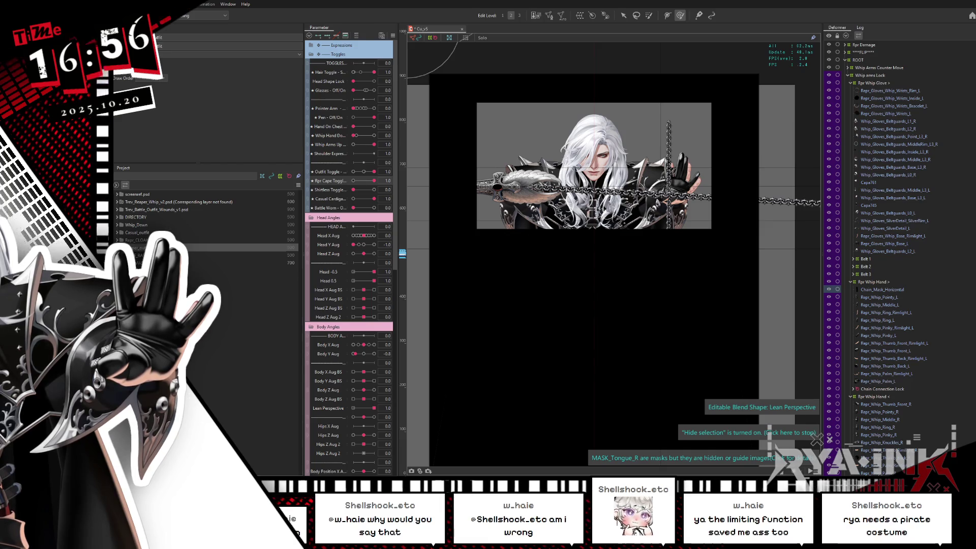
left_click(153, 339)
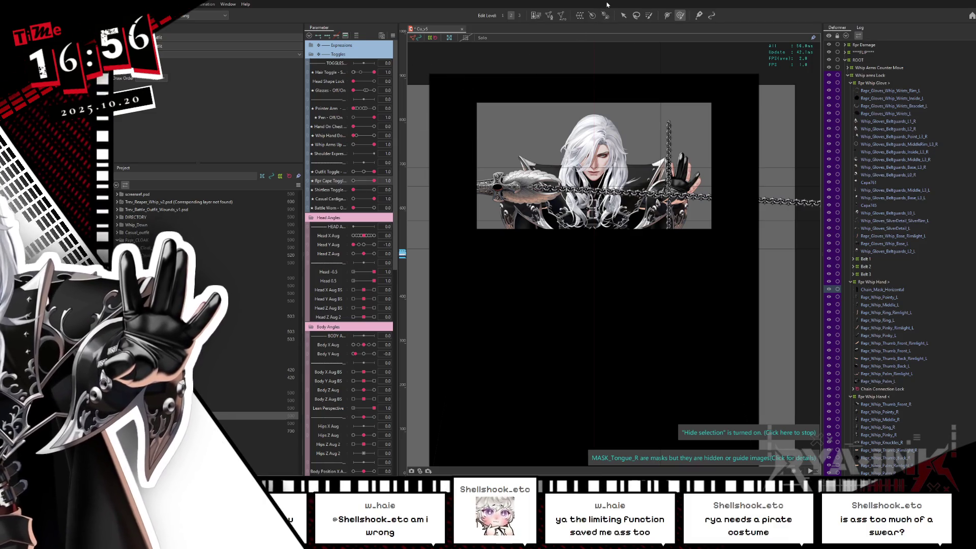
key("alt+Tab")
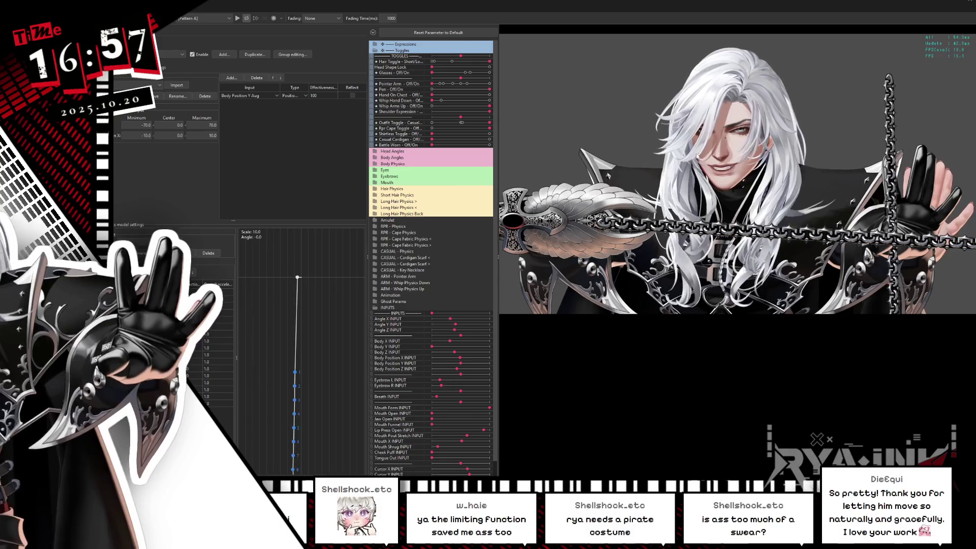
Zoom the Viewer canvas and switch the model to short hair with a white sleeveless turtleneck.
scroll(727, 168, "down", 3)
scroll(679, 203, "down", 2)
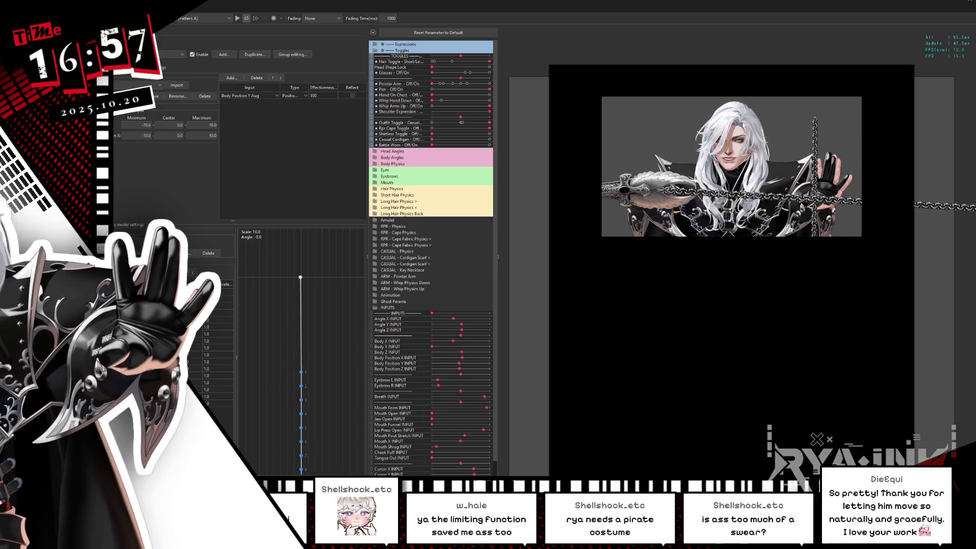
scroll(742, 125, "up", 2)
scroll(724, 150, "up", 2)
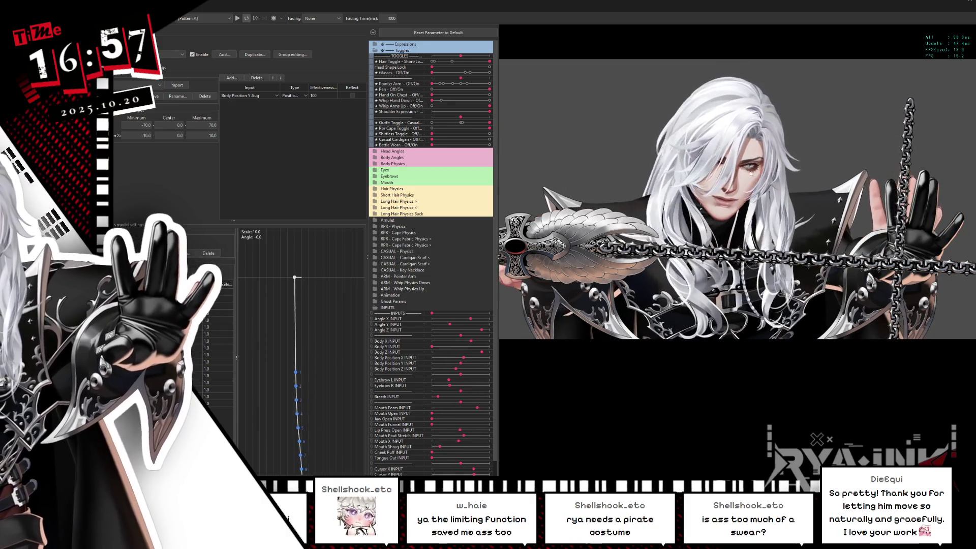
scroll(749, 210, "down", 2)
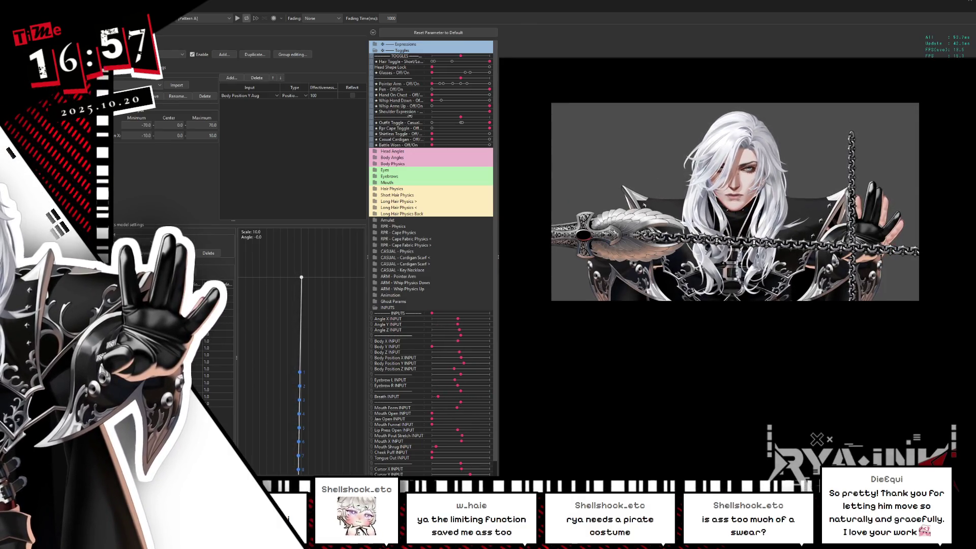
key("F1")
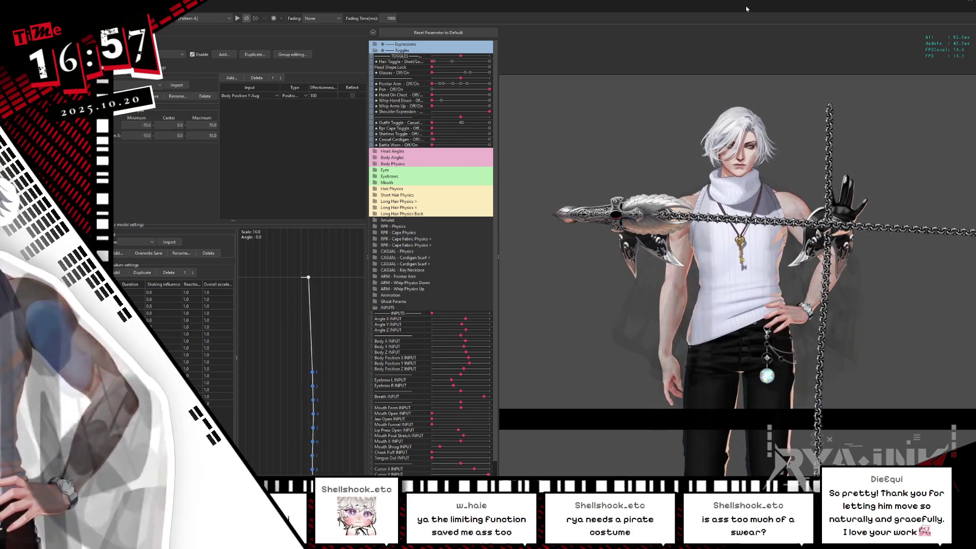
Cycle through cardigan, shirtless, turtleneck and sword toggles, ending in the black battle outfit.
key("F2")
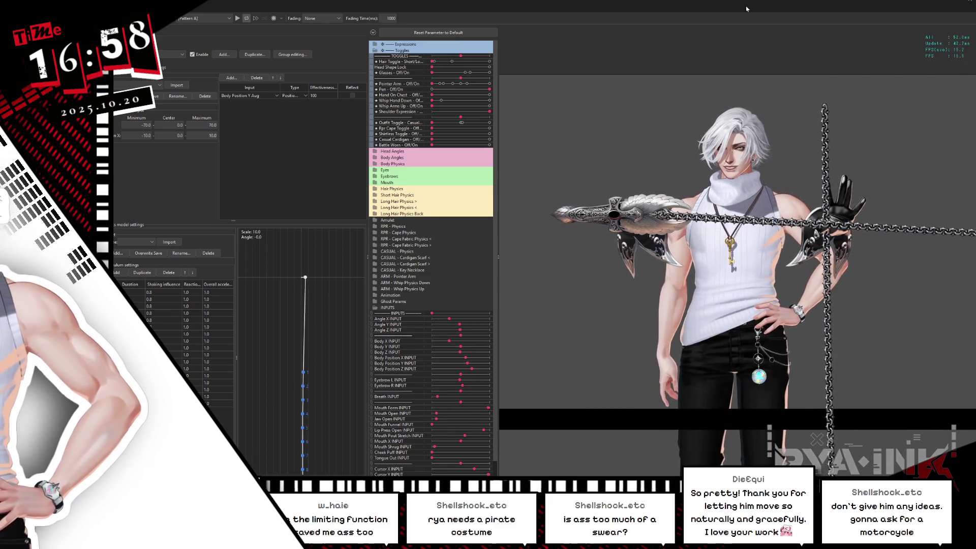
key("F1")
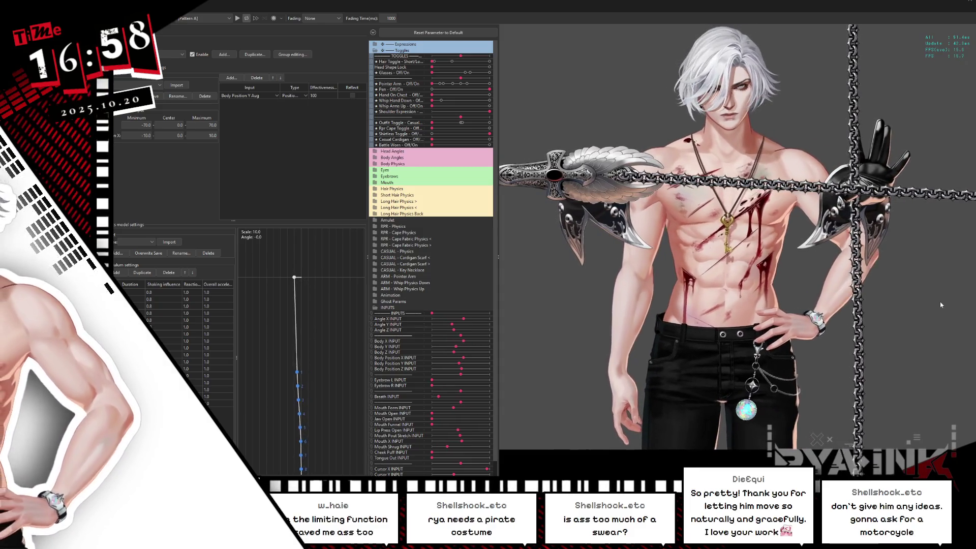
key("F1")
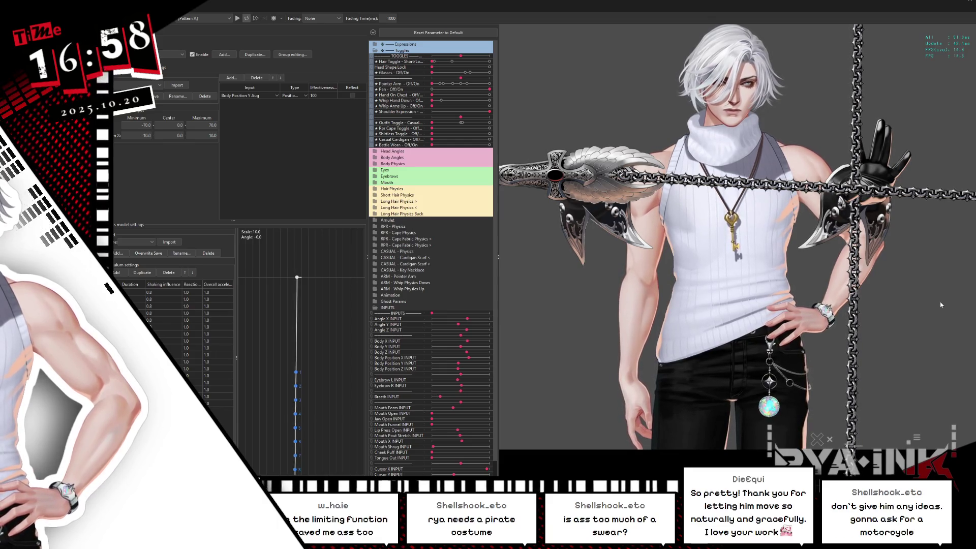
key("F2")
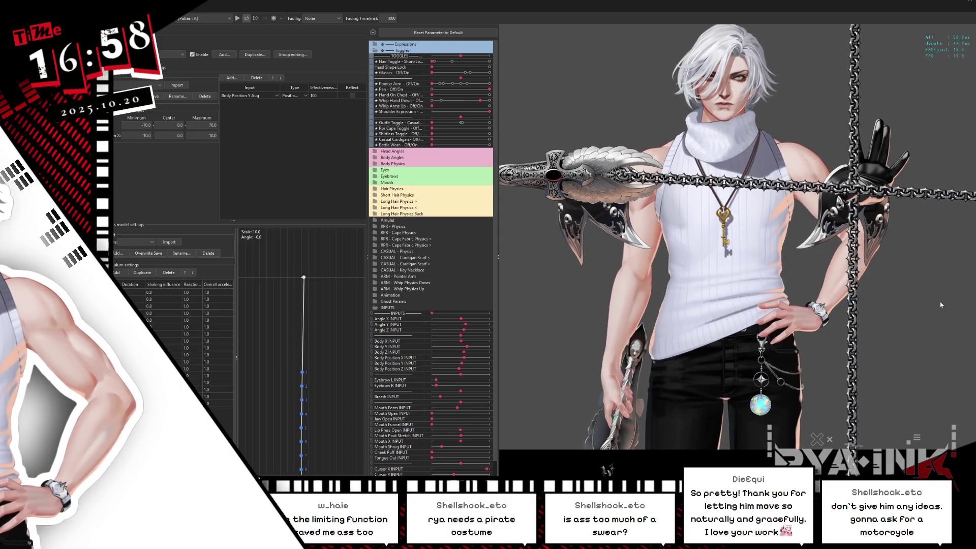
key("F3")
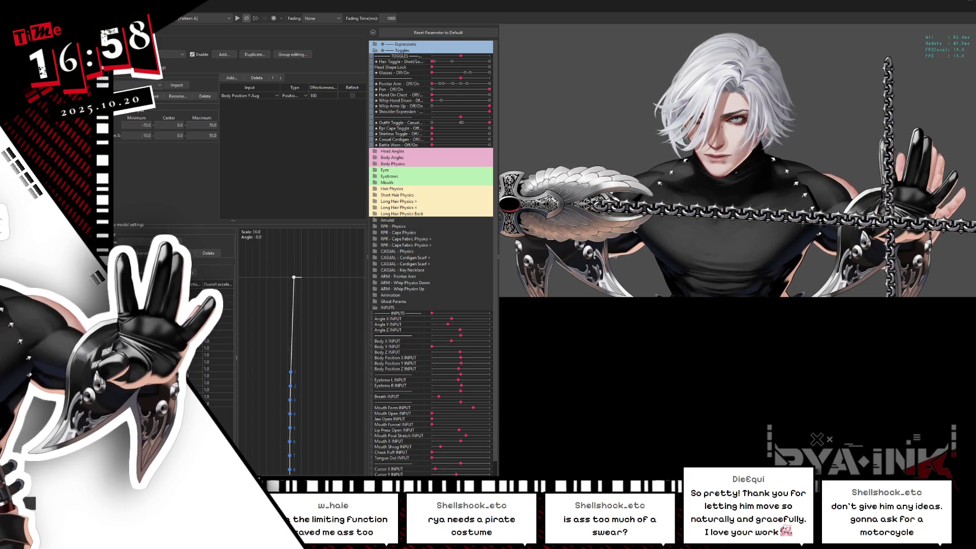
key("alt+Tab")
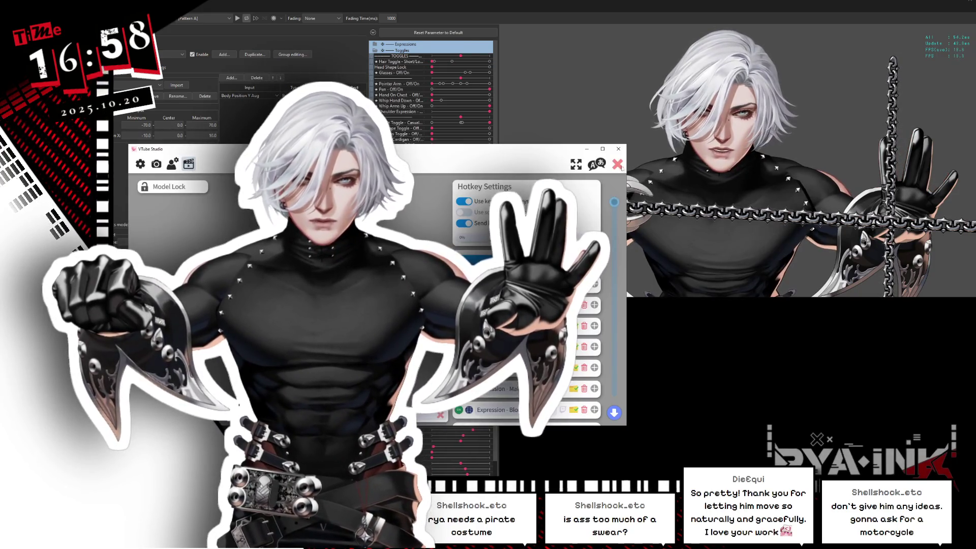
Reposition the VTube Studio window, restore its interface over the avatar and open the settings.
left_click_drag(685, 67, 468, 149)
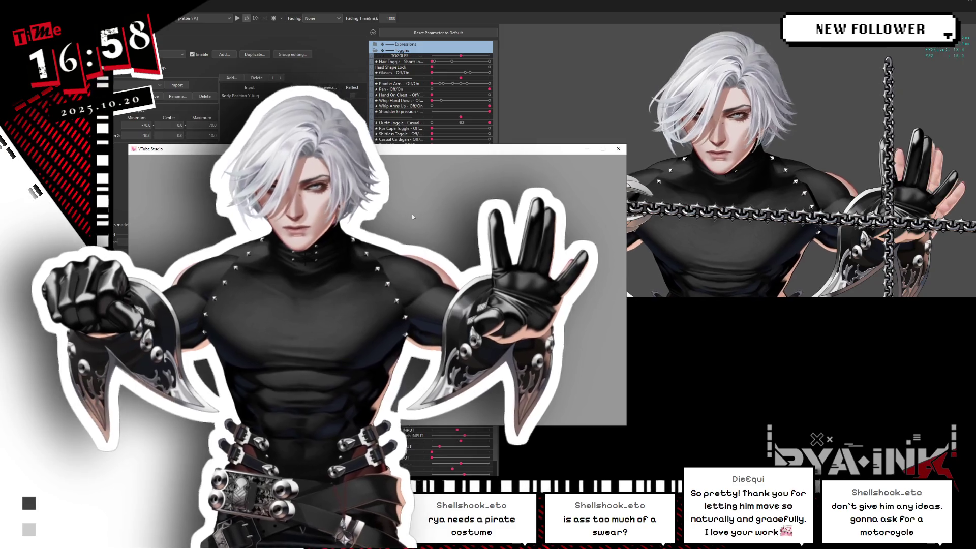
double_click(171, 175)
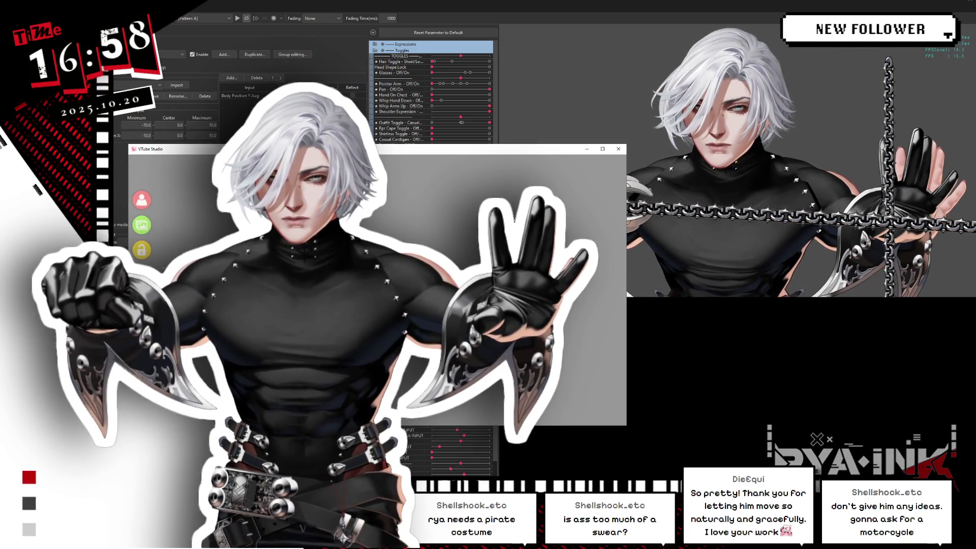
left_click(156, 163)
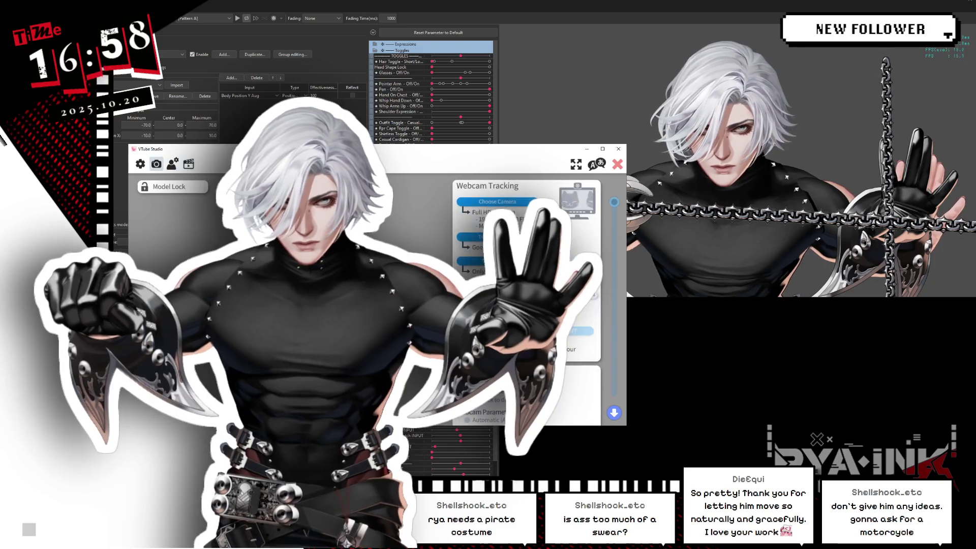
Scroll down to Quality and Effects and drop one effect value from 0.4 to 0.
scroll(526, 295, "down", 4)
scroll(526, 295, "down", 4)
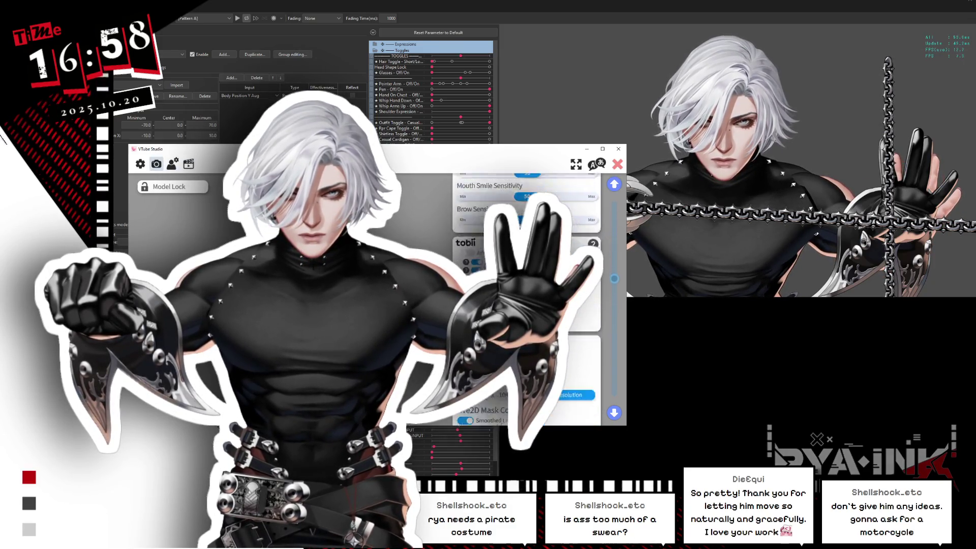
scroll(526, 295, "down", 2)
scroll(526, 295, "down", 2)
scroll(526, 295, "down", 2)
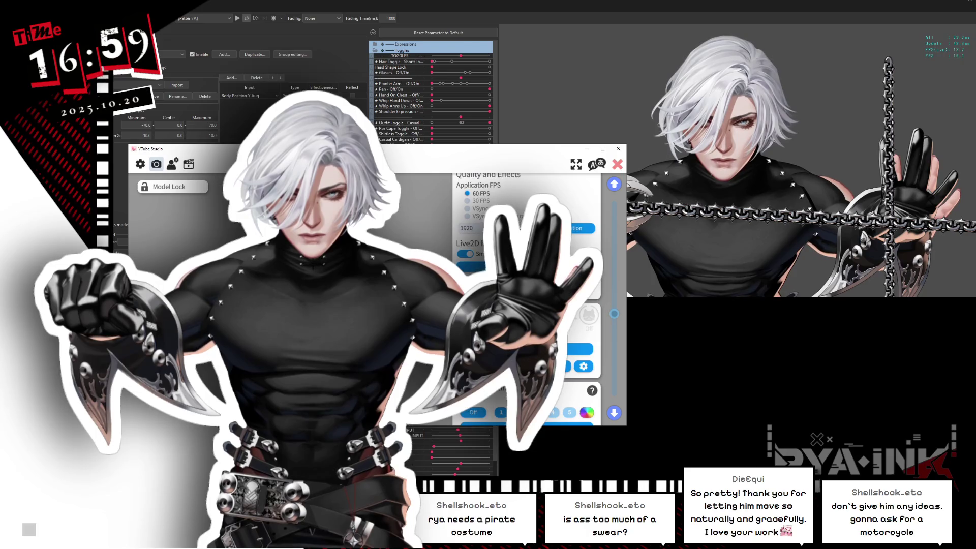
scroll(526, 294, "down", 2)
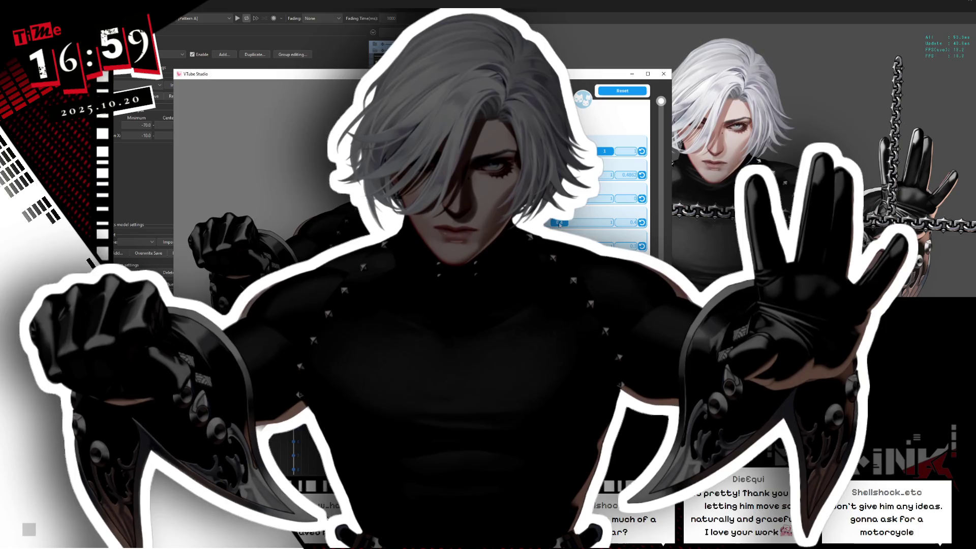
left_click_drag(562, 226, 539, 226)
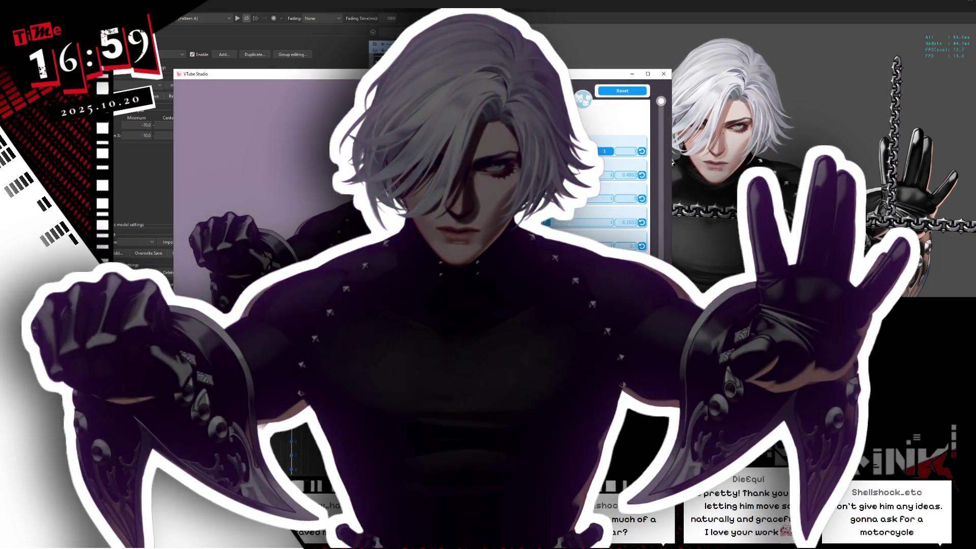
Set the effect colour to white (#FFFFFF) and close the effect settings.
left_click(605, 149)
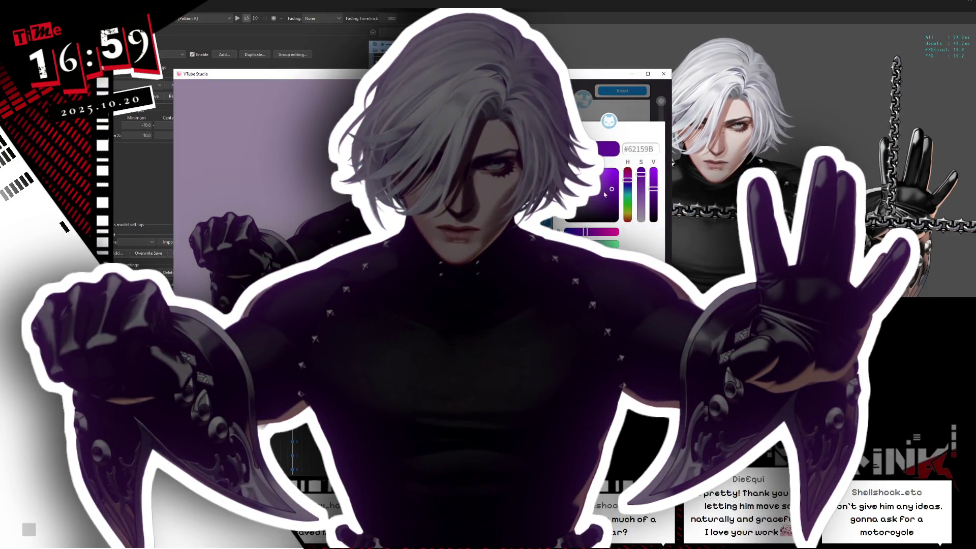
left_click_drag(605, 194, 569, 168)
key("Escape")
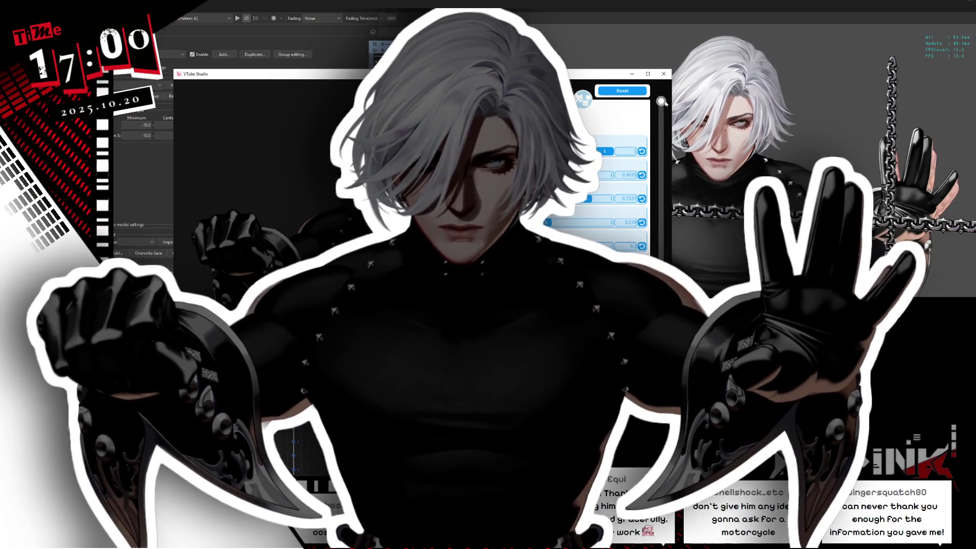
scroll(660, 120, "down", 5)
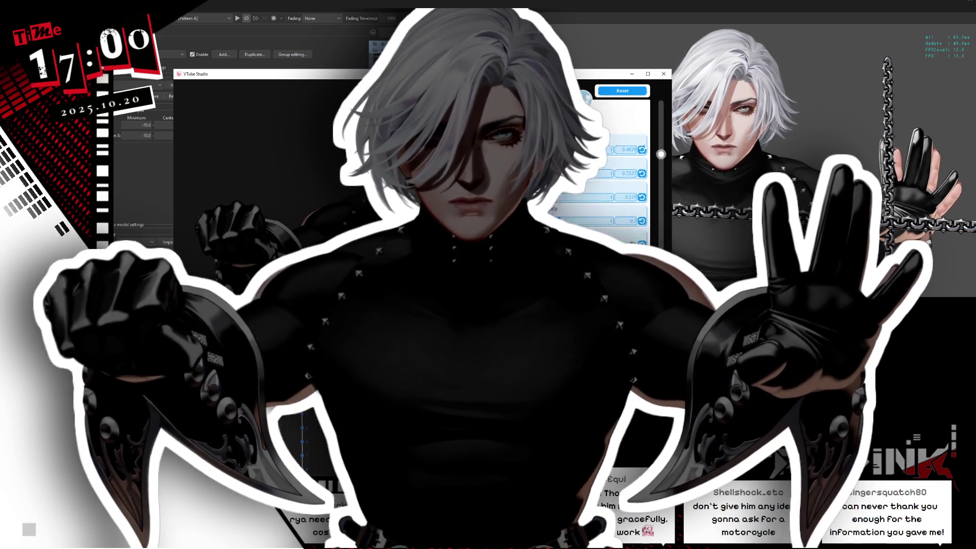
key("Escape")
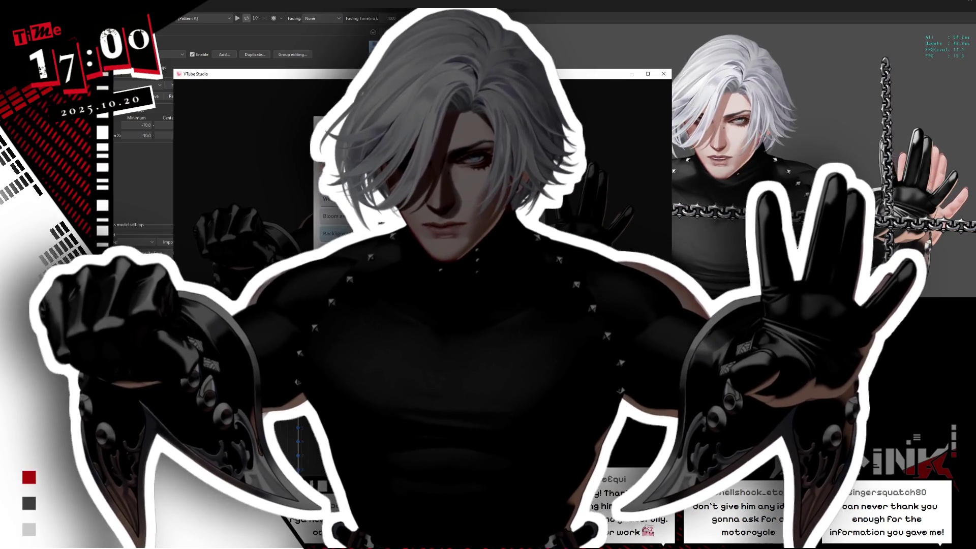
Enable the Bloom-paired glow effect and lower its first value to about 0.65.
left_click(335, 233)
left_click(619, 152)
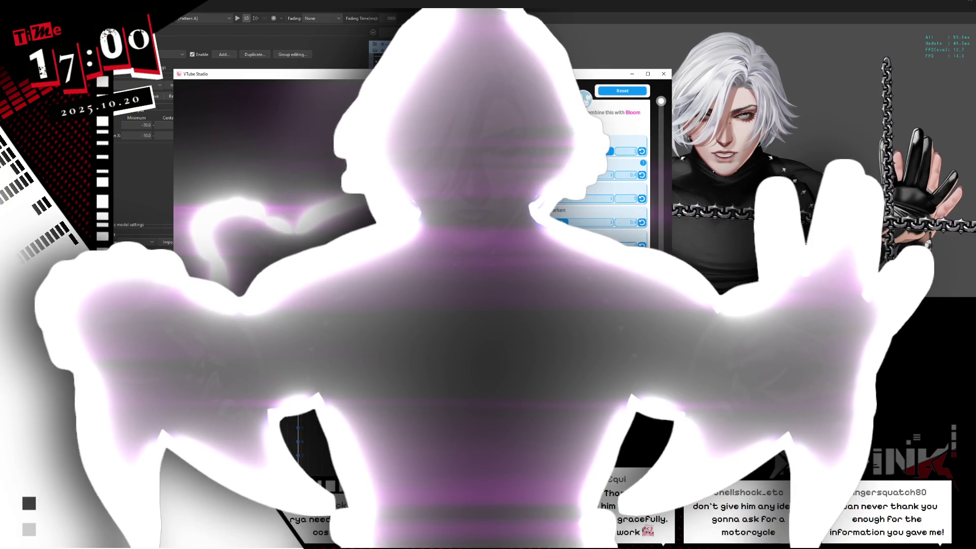
left_click_drag(609, 151, 584, 151)
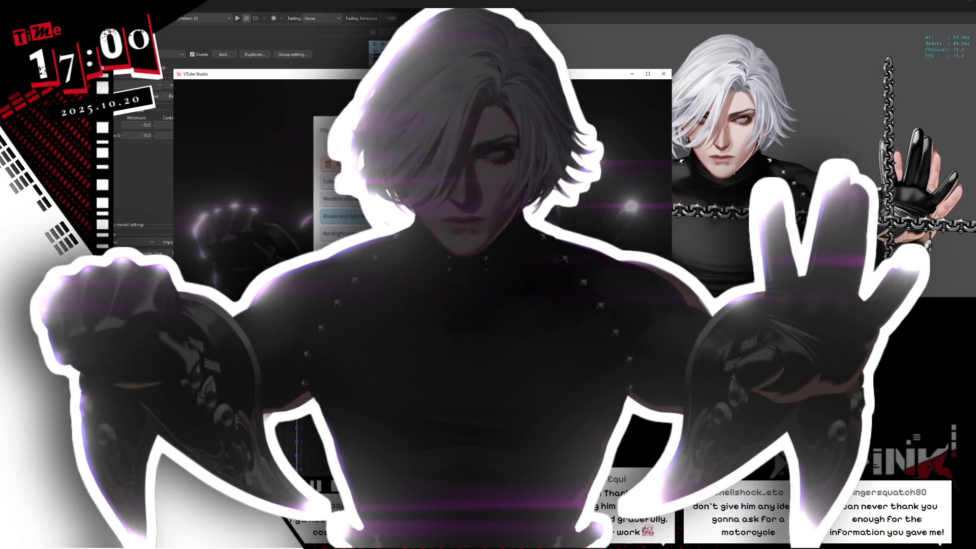
key("Escape")
Remove the darkening so the model is fully lit, and set Backlight darkening to 0.
left_click_drag(609, 152, 549, 152)
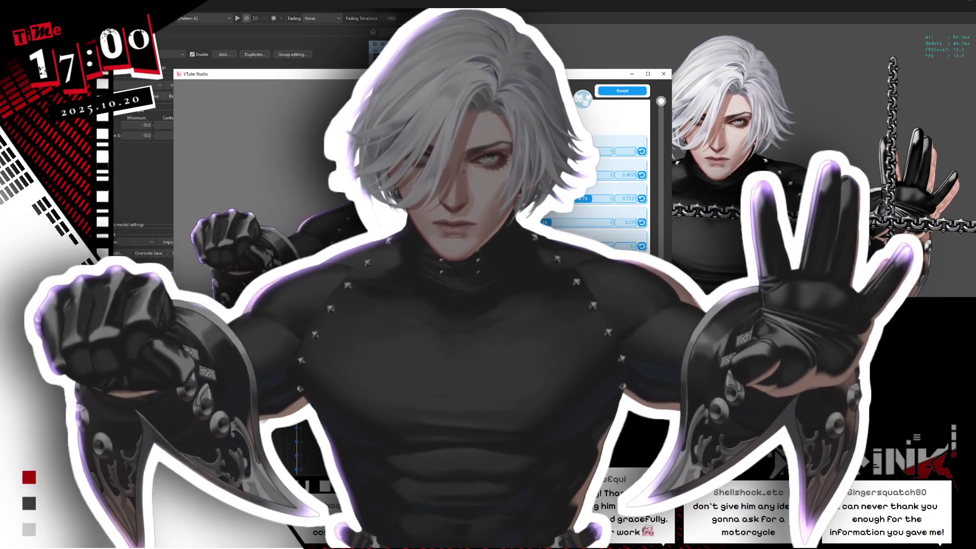
left_click(328, 181)
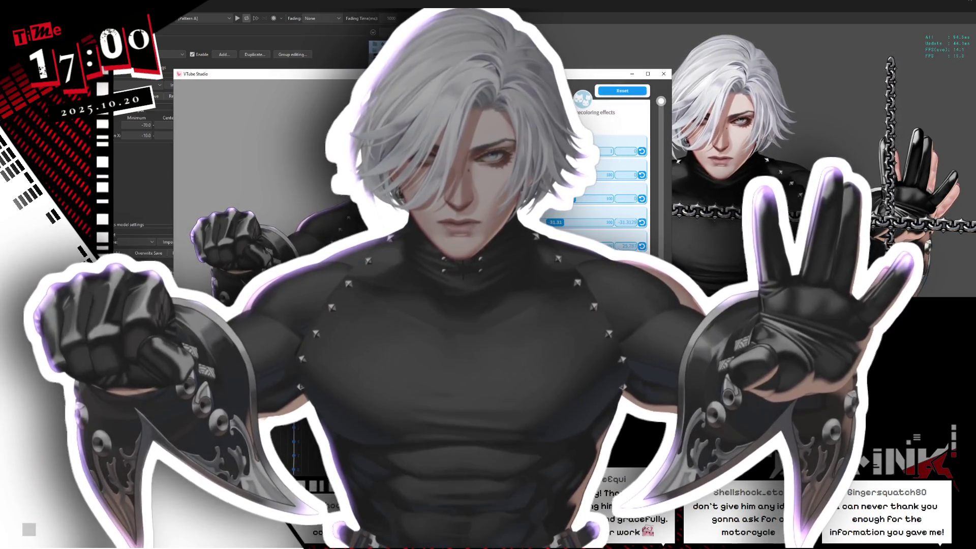
key("Escape")
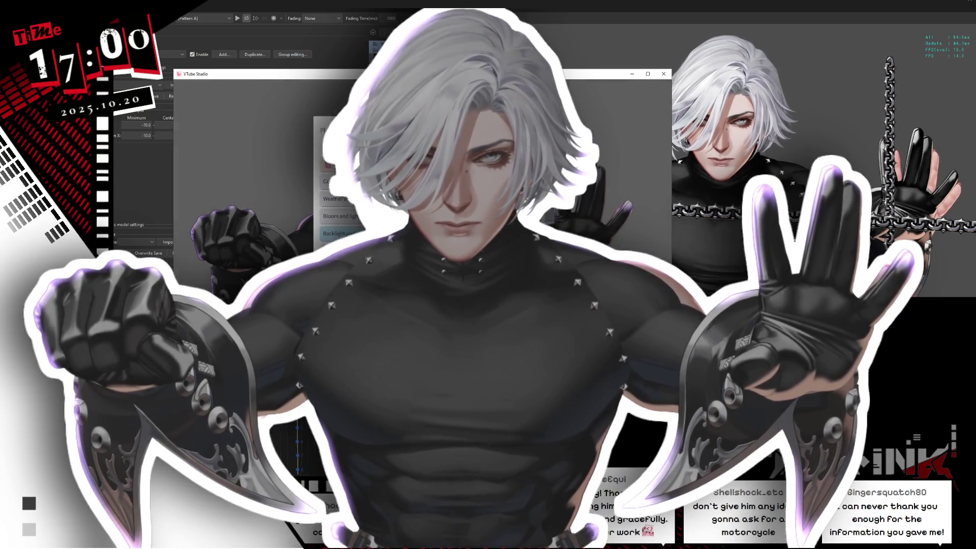
left_click(341, 233)
left_click_drag(559, 222, 534, 222)
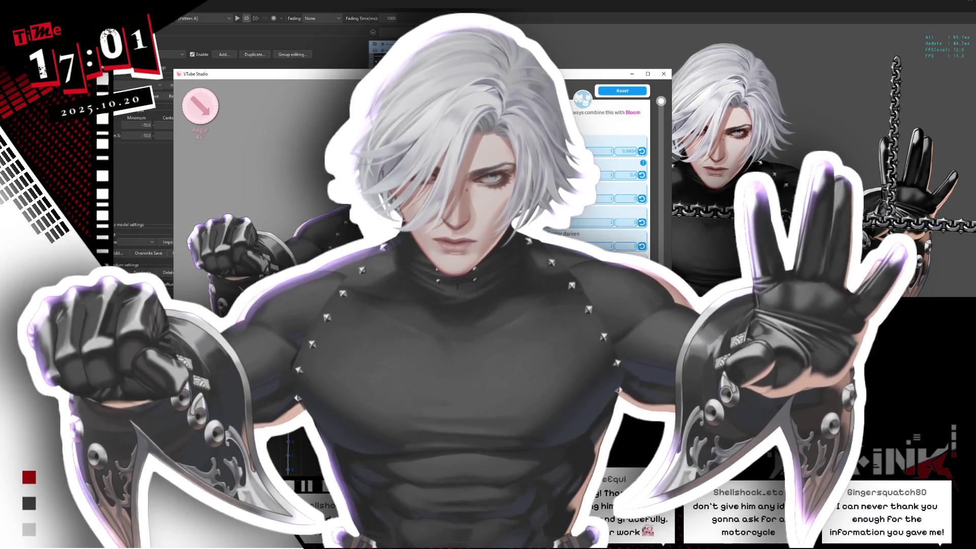
Change the backlight rim glow colour from white to a pale teal.
left_click_drag(662, 106, 655, 146)
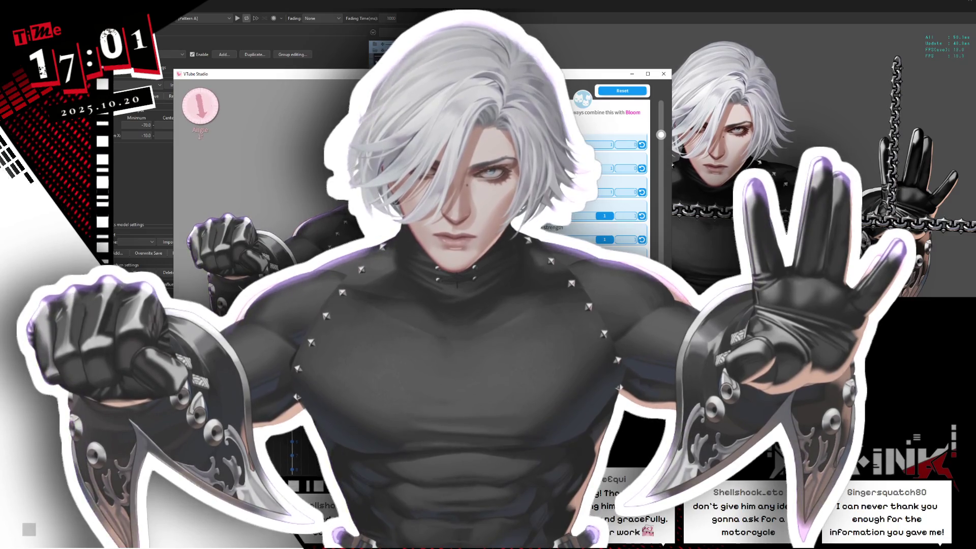
left_click_drag(661, 146, 663, 145)
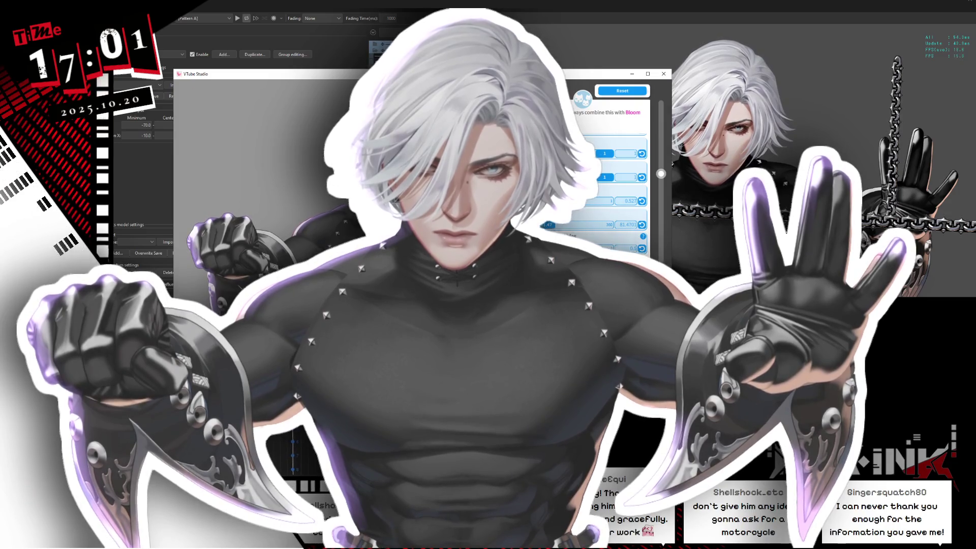
left_click(602, 149)
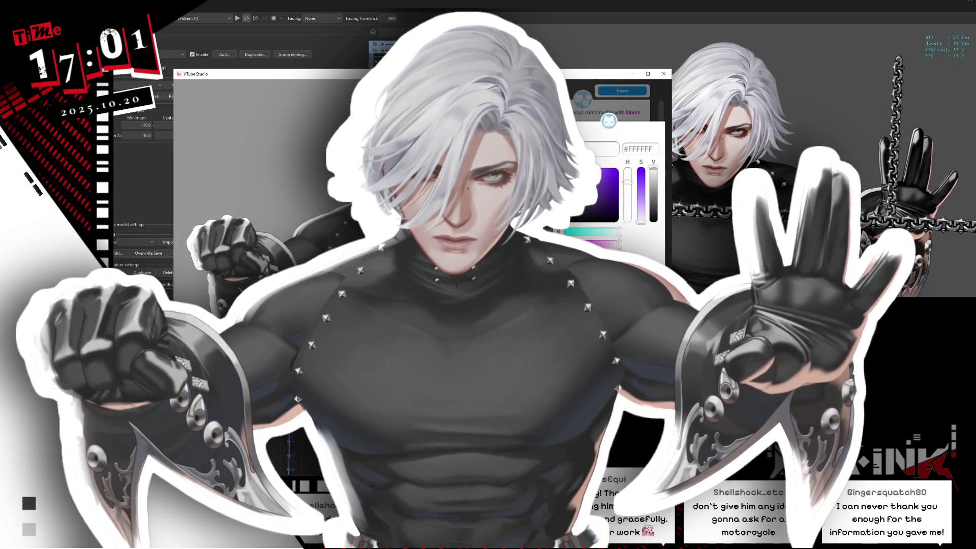
left_click_drag(607, 232, 586, 233)
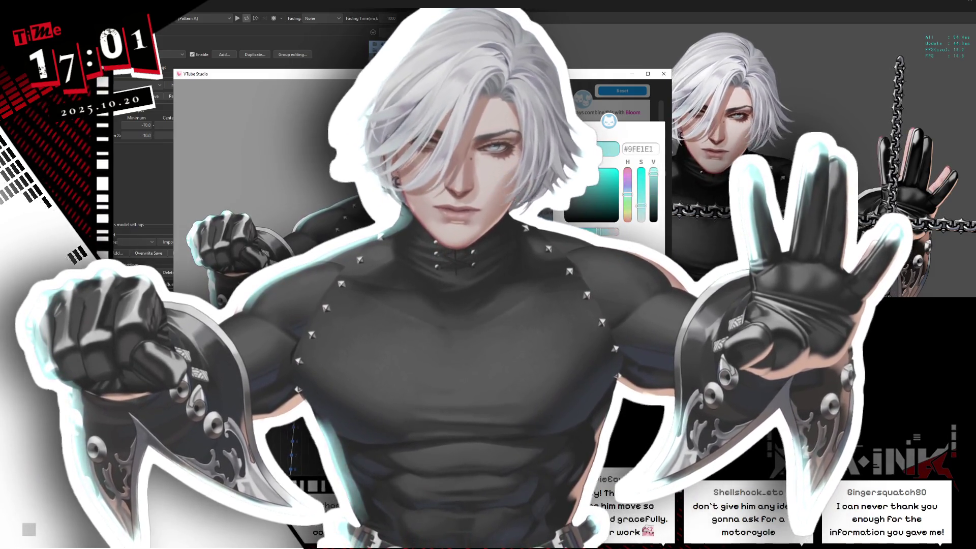
left_click_drag(594, 236, 589, 173)
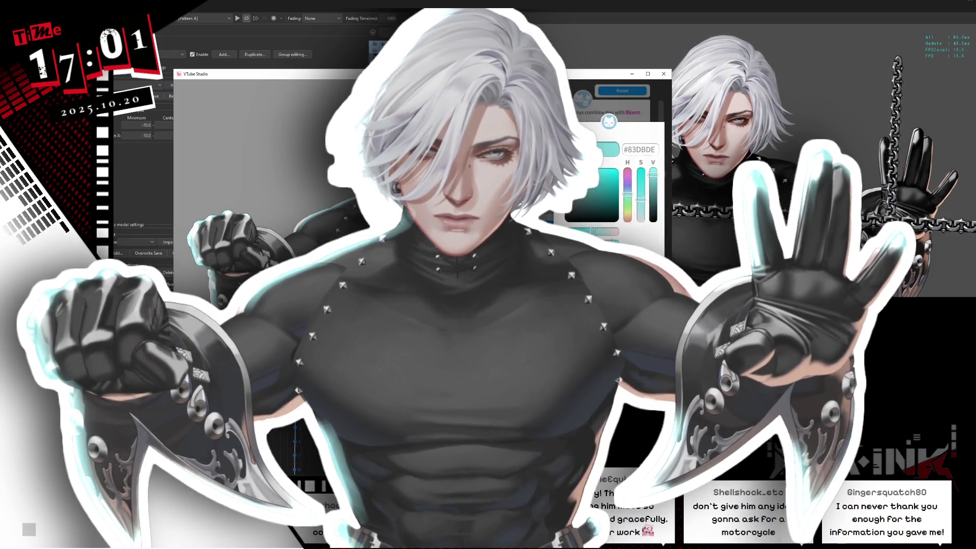
left_click(661, 175)
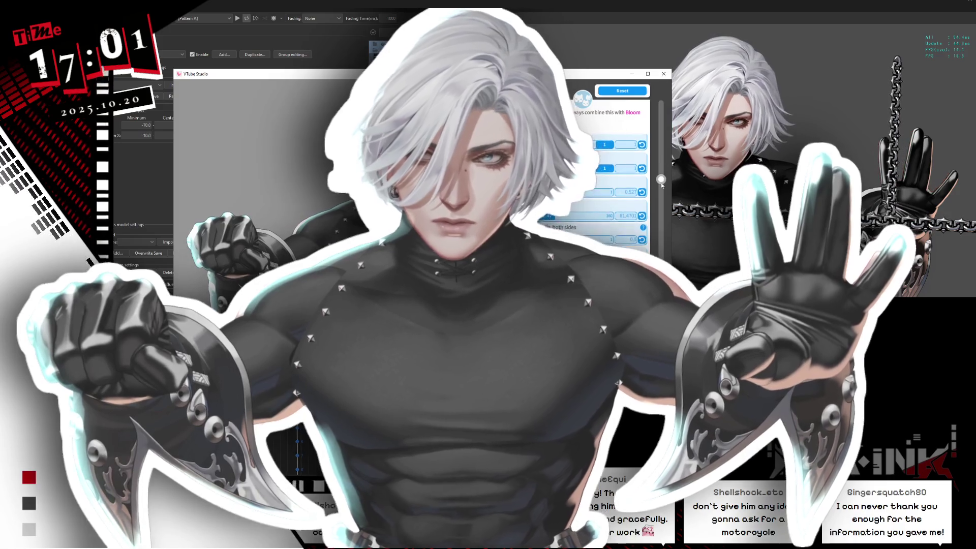
Check the black colour setting without changes and return to the effect categories.
left_click_drag(661, 176, 661, 223)
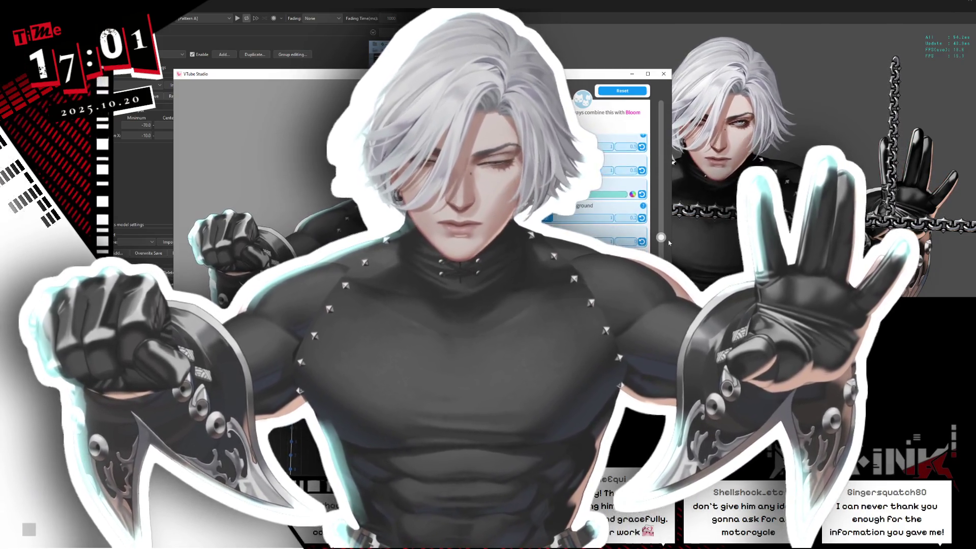
scroll(653, 235, "down", 2)
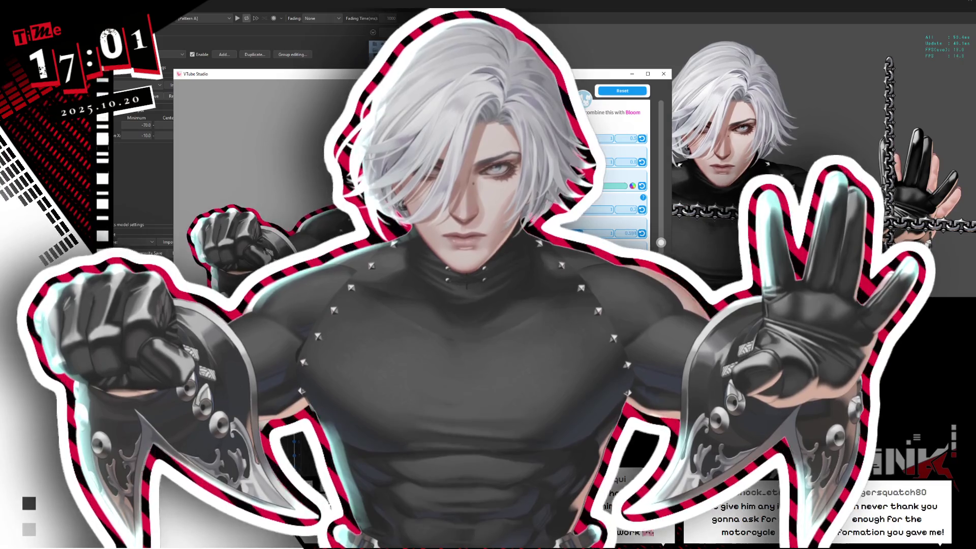
scroll(656, 244, "down", 5)
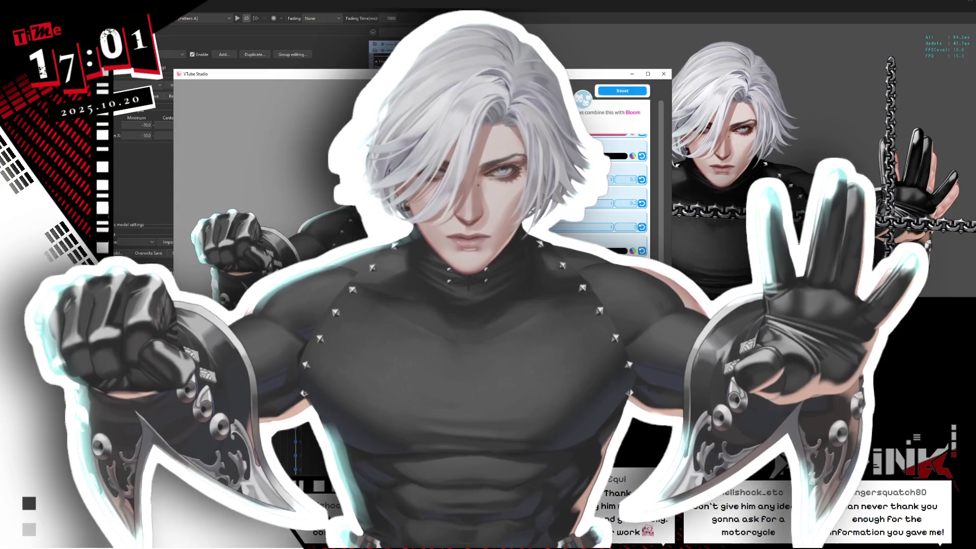
left_click(633, 155)
key("Escape")
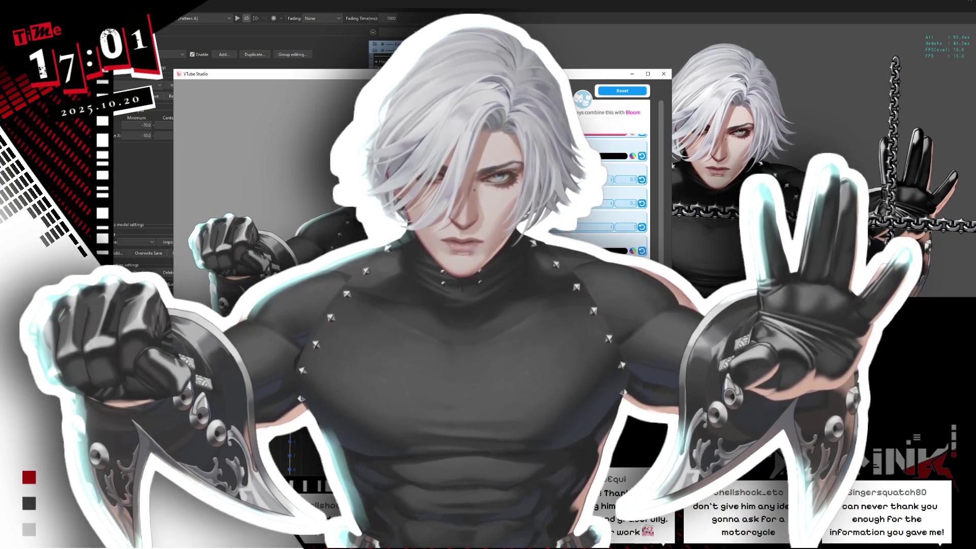
key("Escape")
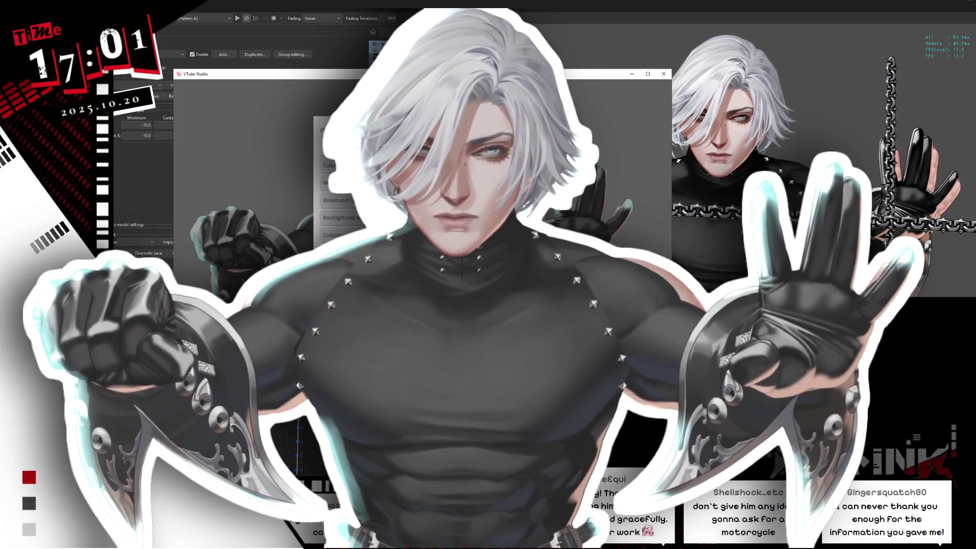
In Bloom and recoloring effects, try the fourth value at about 12, then reset to defaults.
scroll(335, 213, "down", 1)
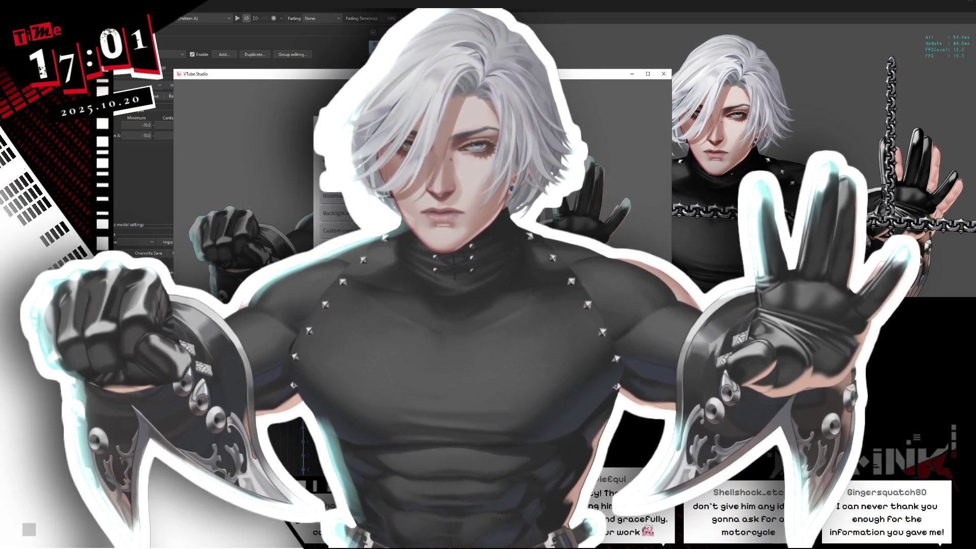
left_click(336, 196)
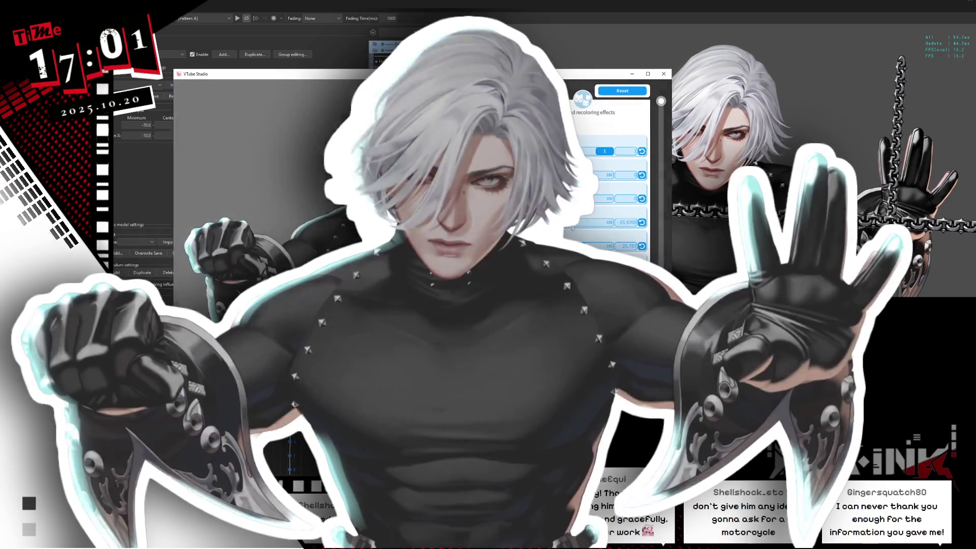
left_click(642, 222)
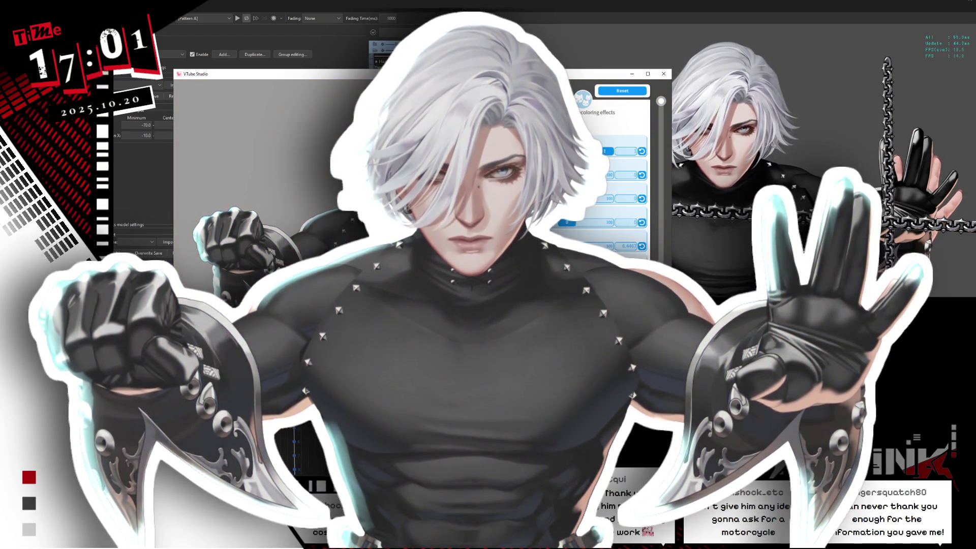
scroll(666, 104, "down", 2)
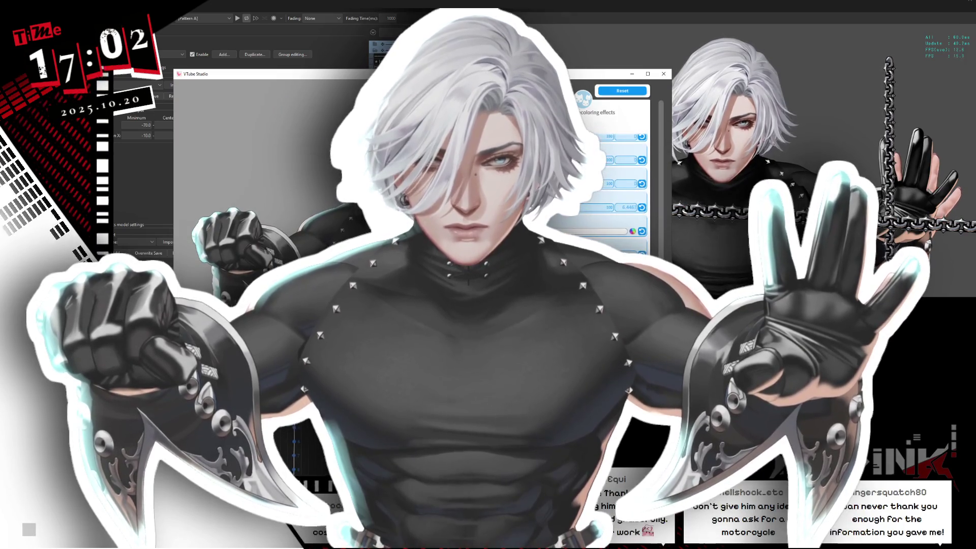
left_click(625, 91)
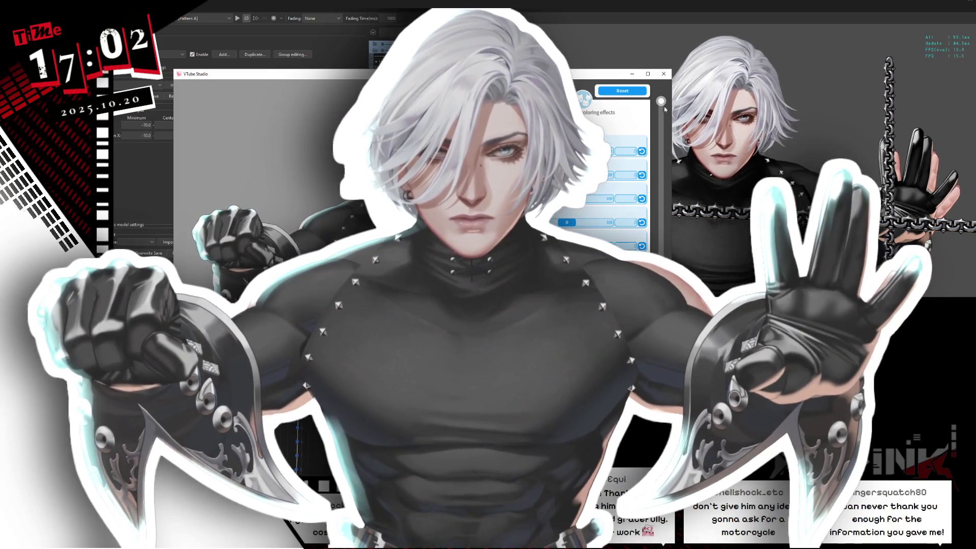
Return to the effects list and reopen the Backlight effect's settings.
scroll(625, 193, "down", 1)
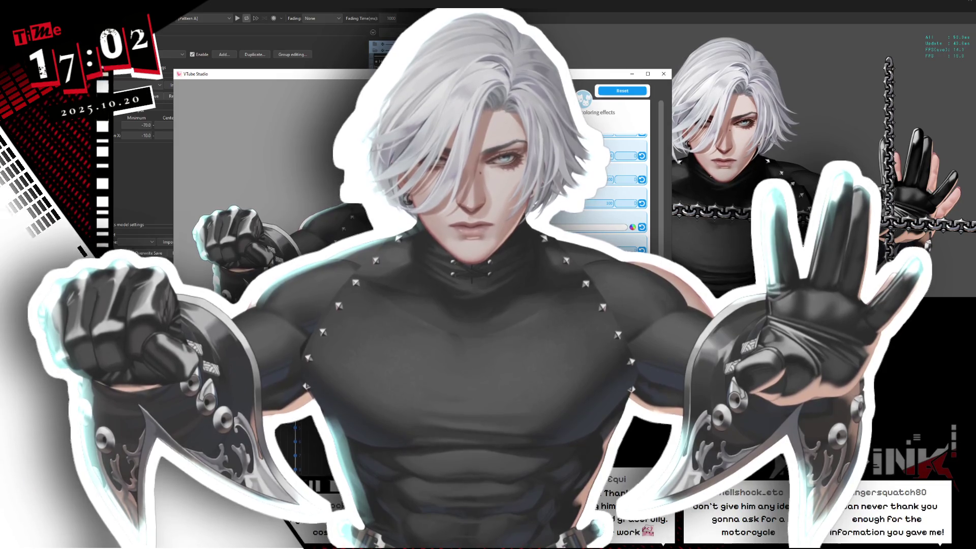
left_click(583, 99)
left_click(338, 233)
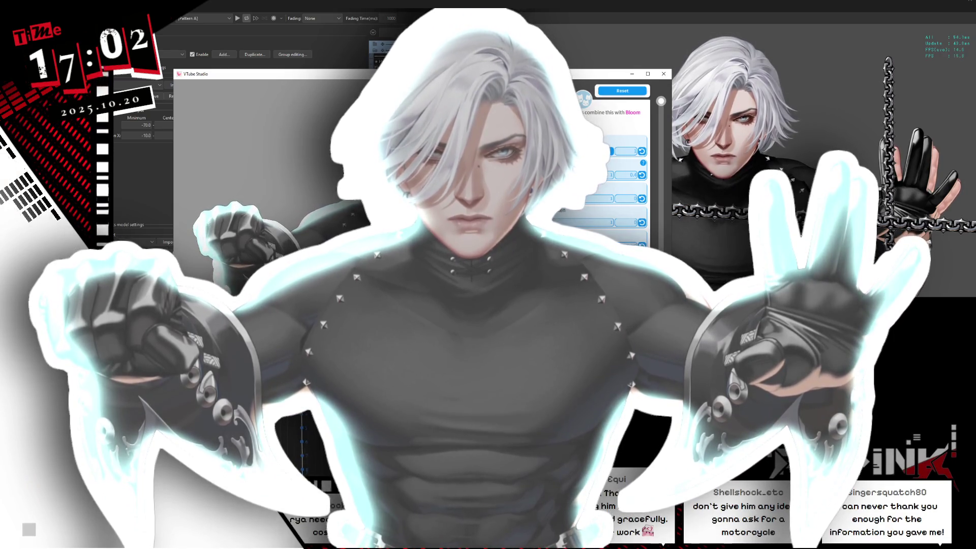
left_click_drag(579, 222, 561, 222)
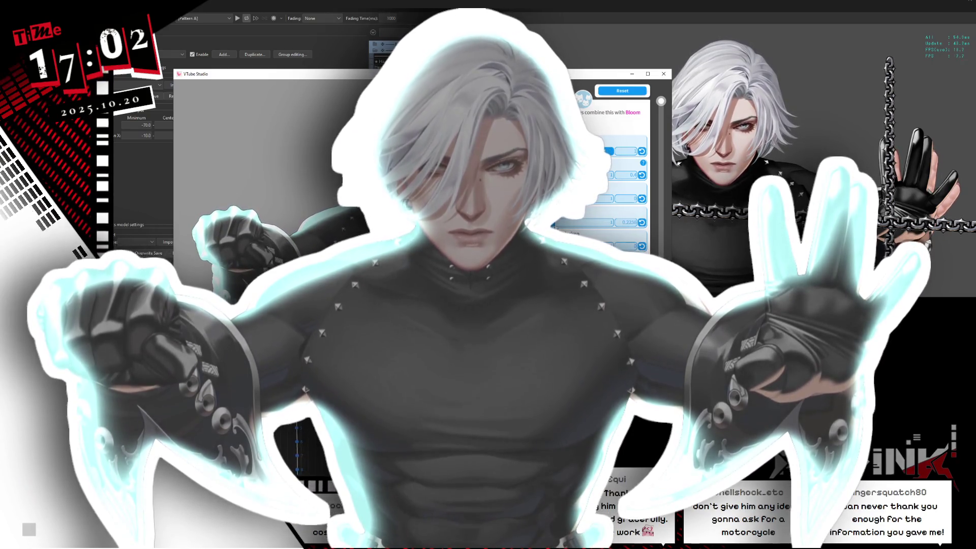
left_click_drag(662, 102, 663, 104)
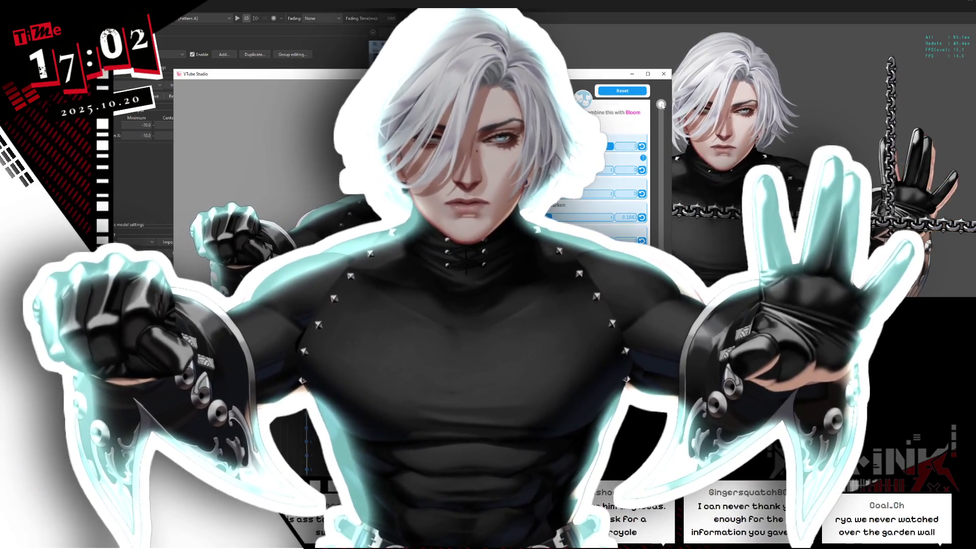
left_click_drag(661, 105, 670, 241)
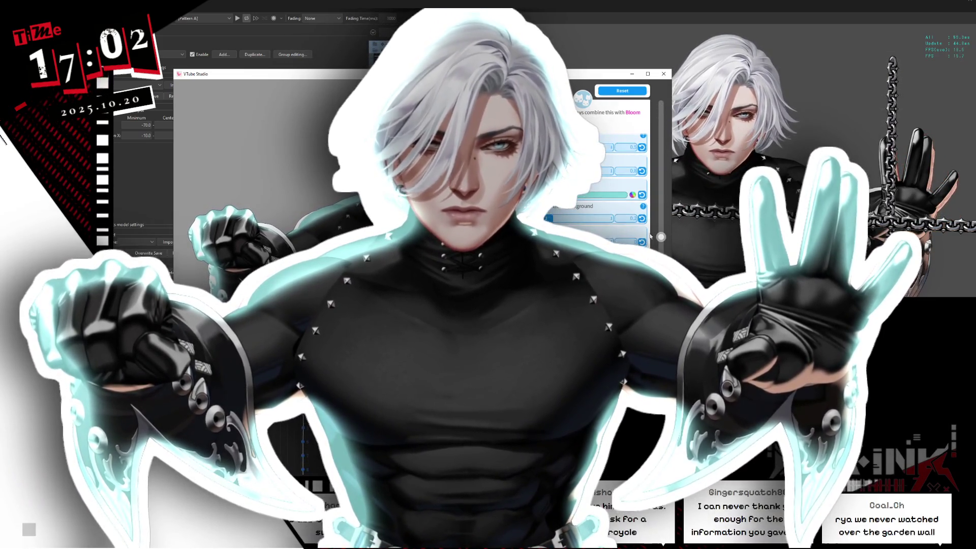
left_click(620, 195)
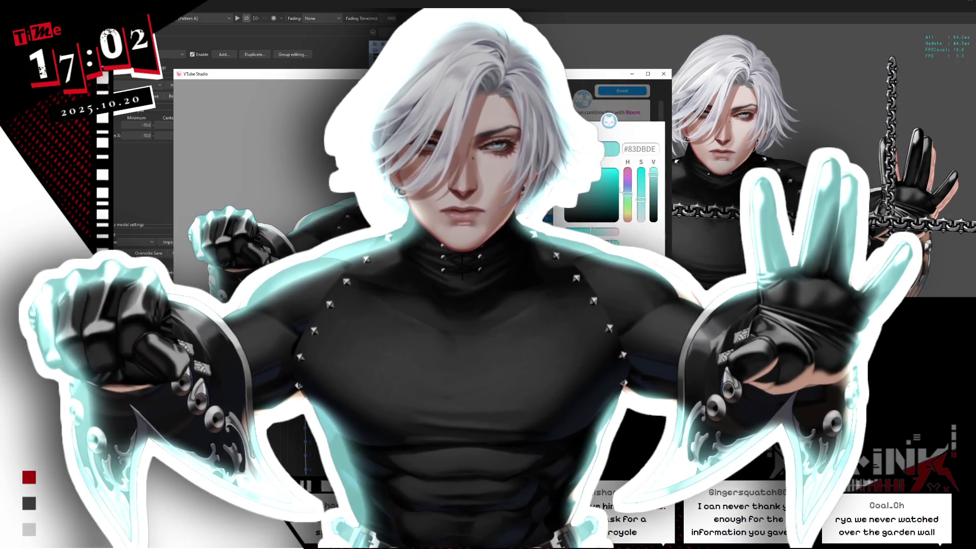
left_click_drag(641, 199, 641, 212)
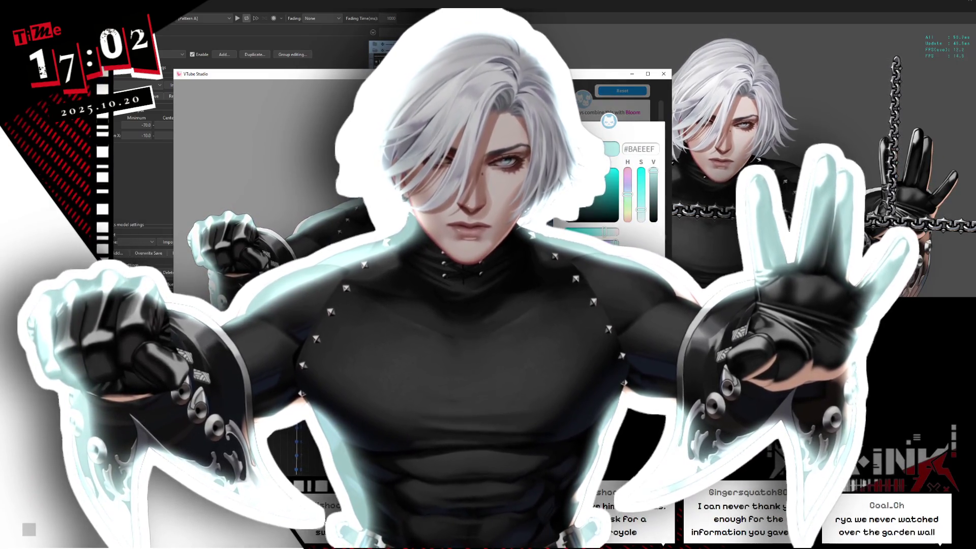
left_click(642, 228)
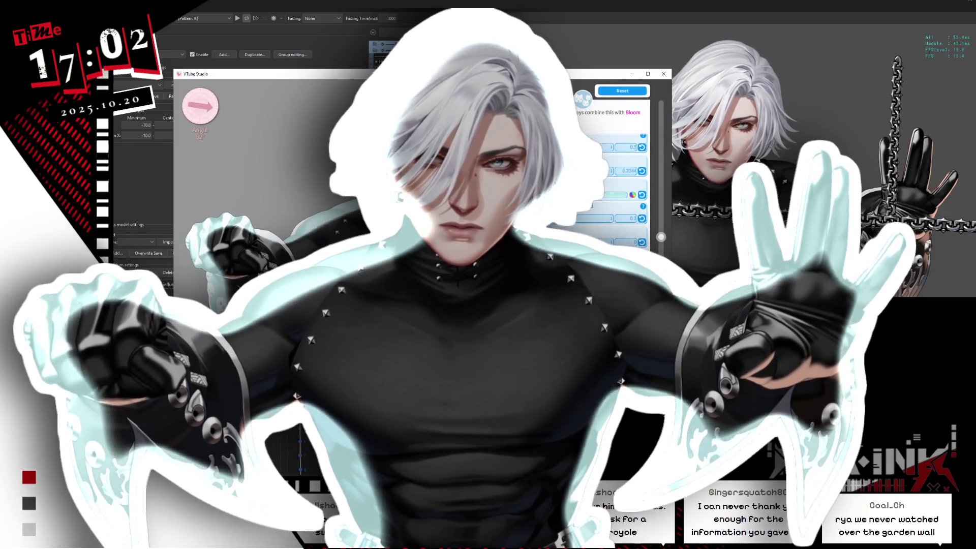
left_click(629, 172)
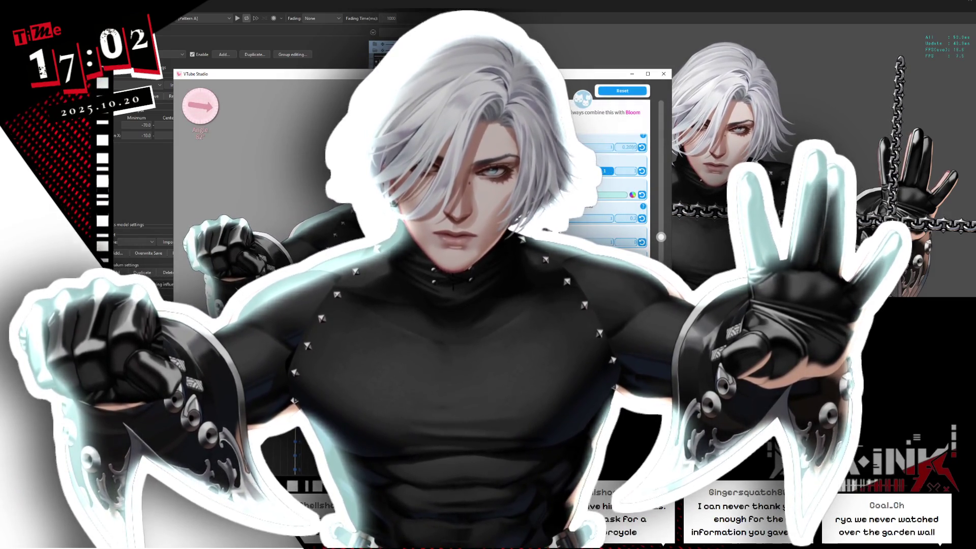
scroll(610, 193, "up", 1)
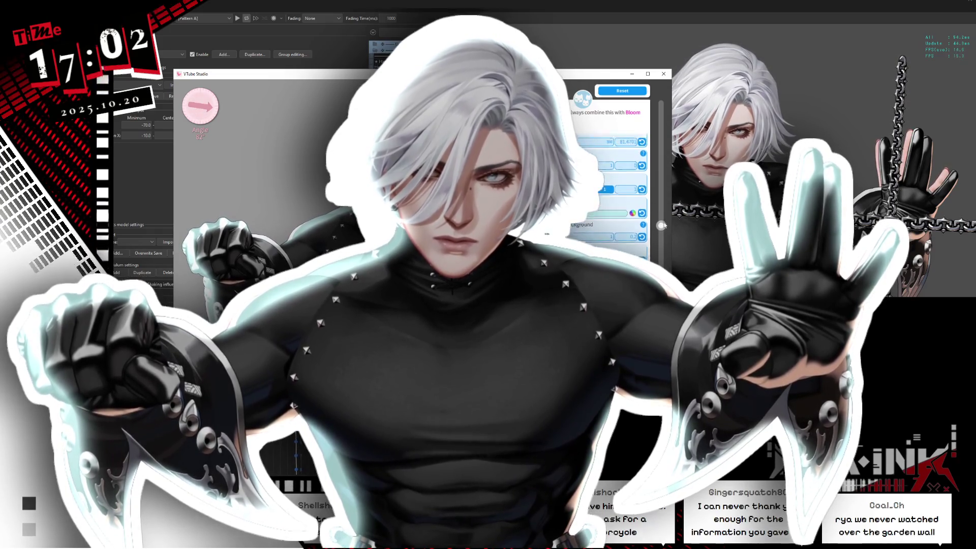
scroll(610, 193, "up", 1)
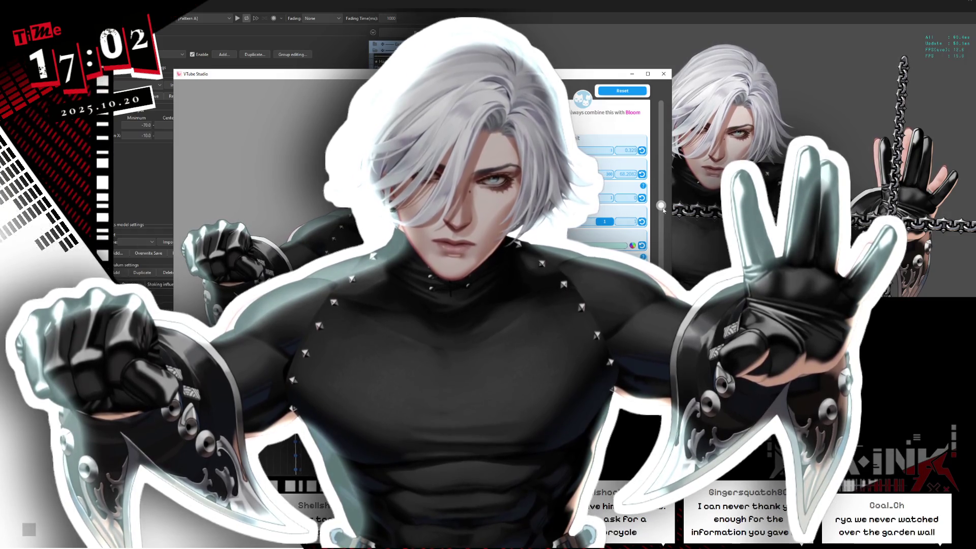
scroll(611, 184, "up", 2)
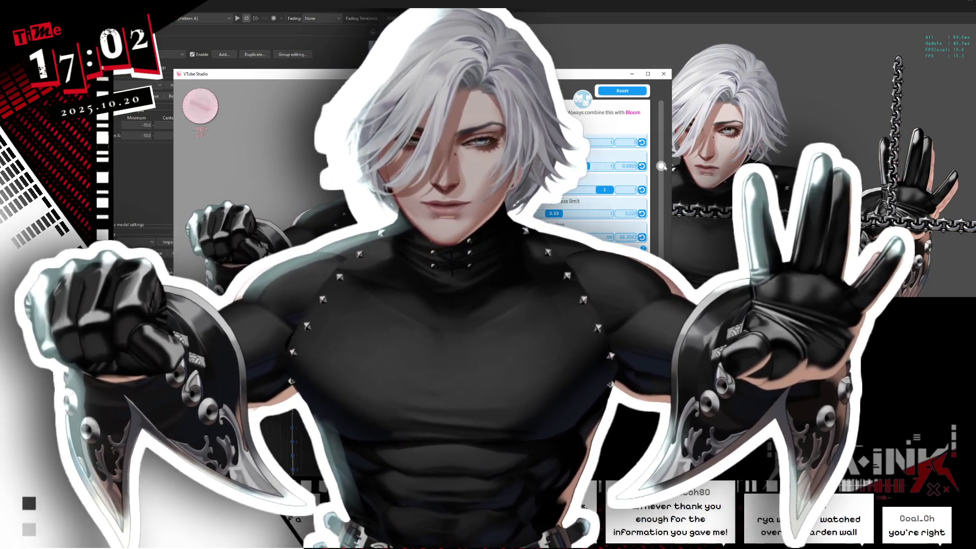
left_click_drag(661, 166, 660, 119)
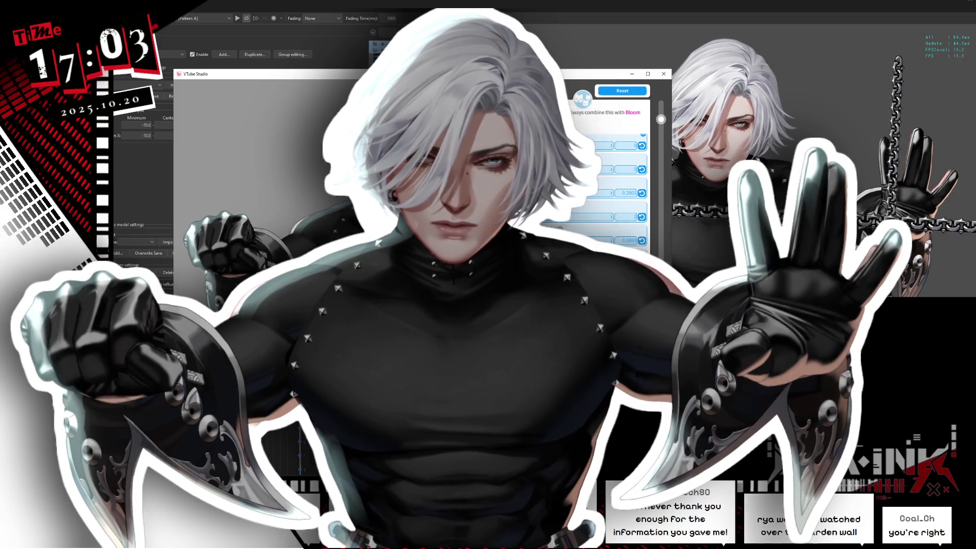
scroll(580, 219, "up", 3)
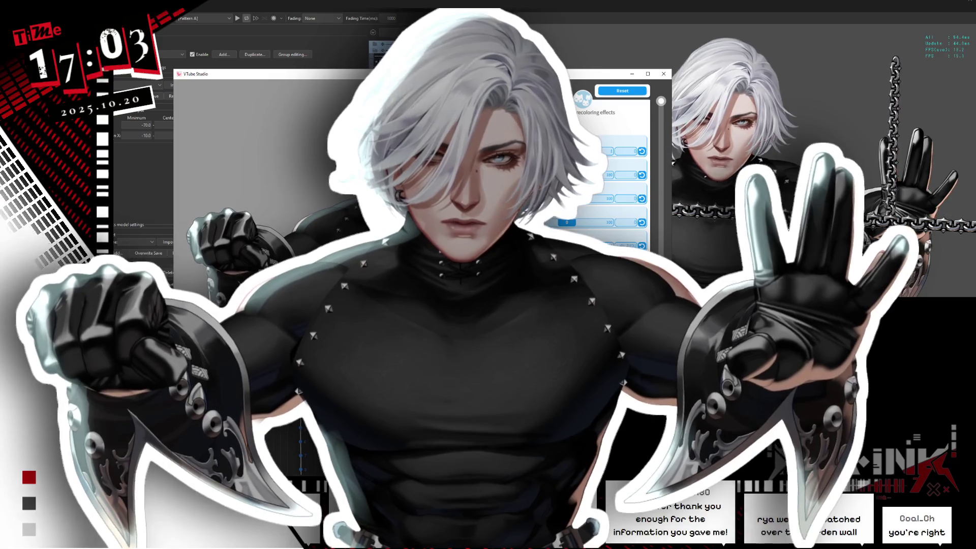
Raise the fourth grading value to about 18.4 and push the third to -100 for greyscale.
left_click(633, 148)
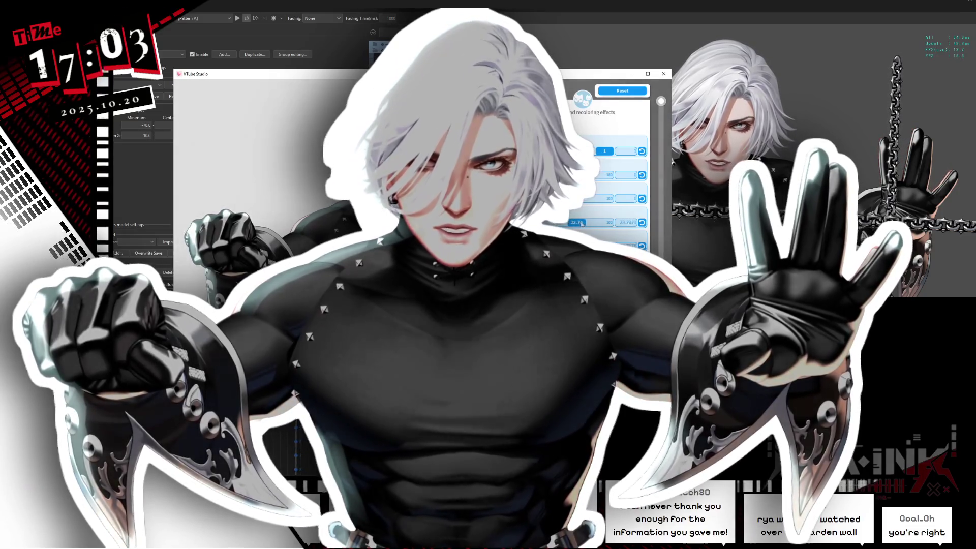
left_click(579, 223)
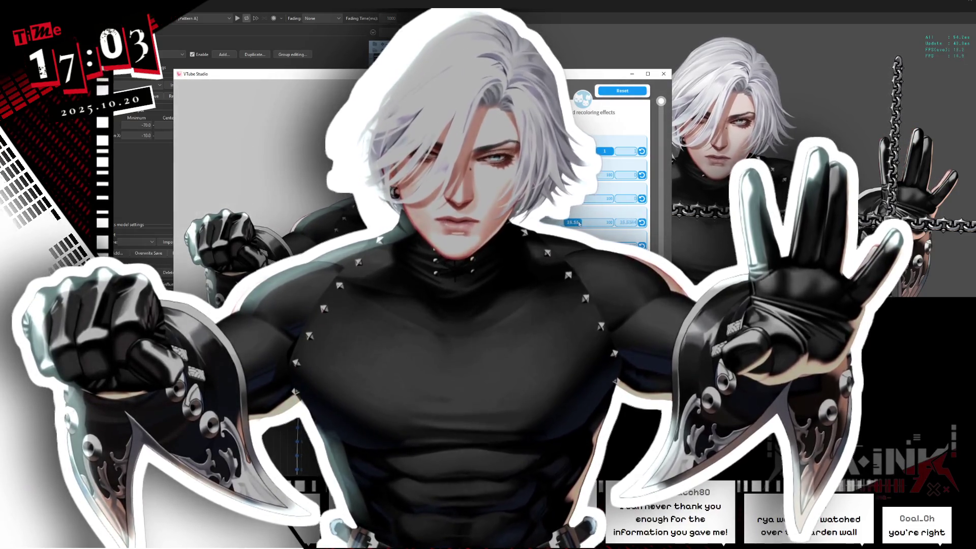
left_click_drag(579, 223, 580, 224)
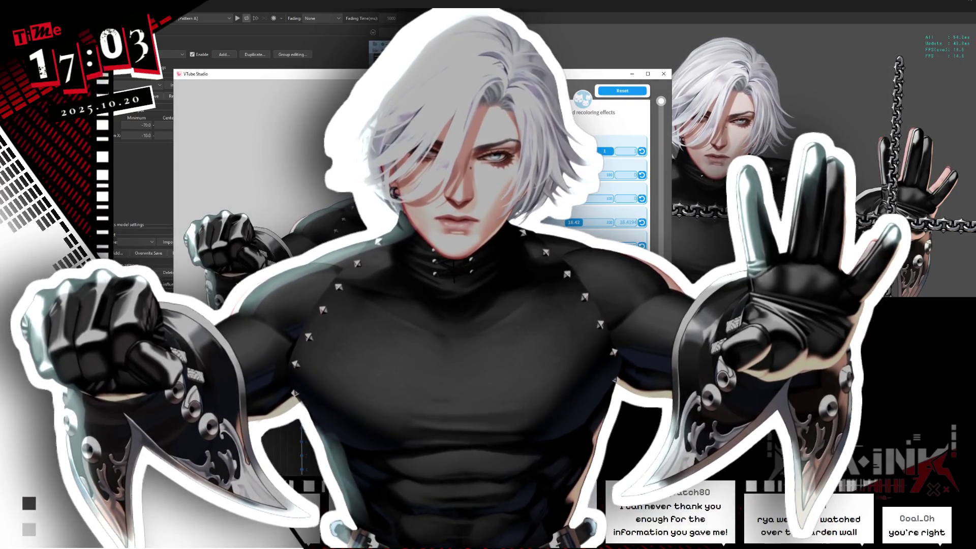
left_click(597, 198)
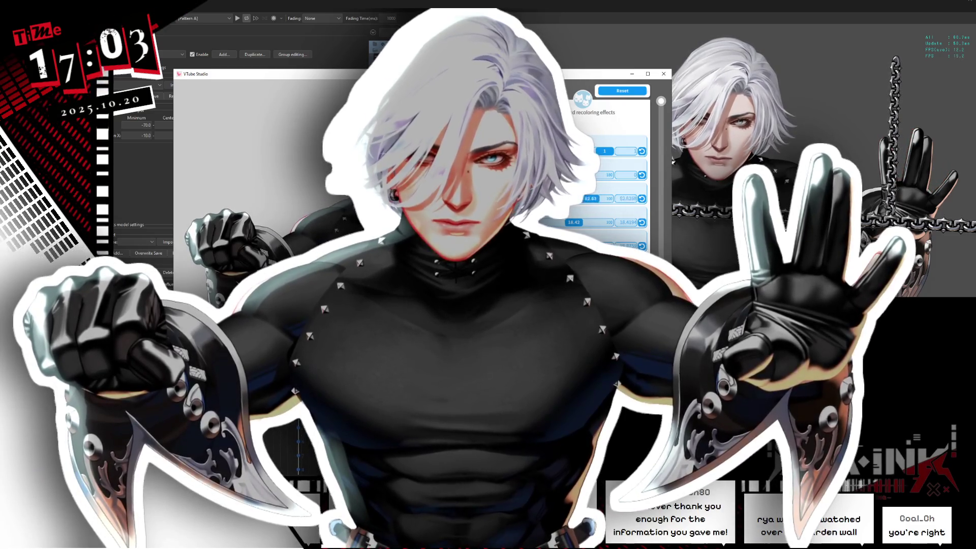
left_click_drag(591, 199, 529, 198)
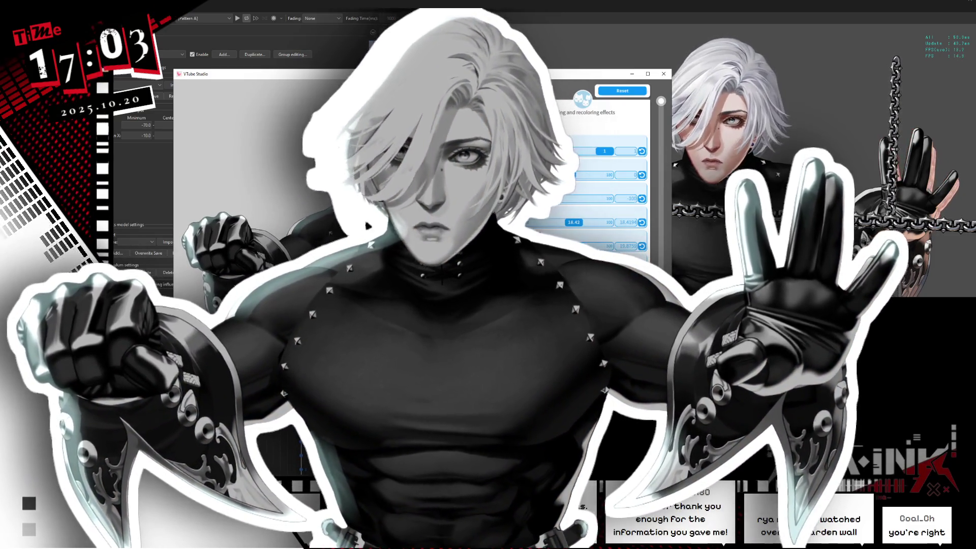
Reset color grading to defaults and raise the fourth grading value to about 14.
left_click(623, 91)
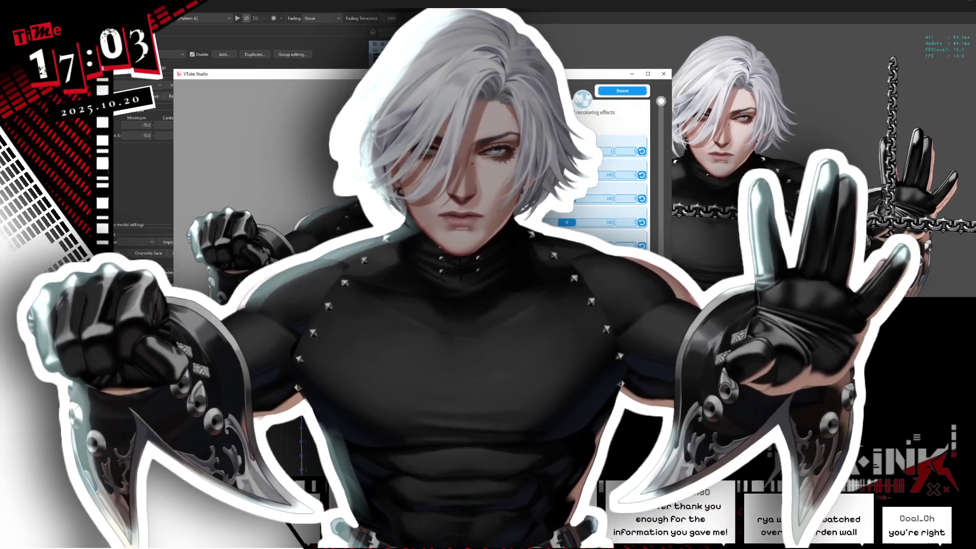
mouse_move(567, 222)
left_mouse_down()
mouse_move(596, 222)
mouse_move(588, 223)
left_mouse_up()
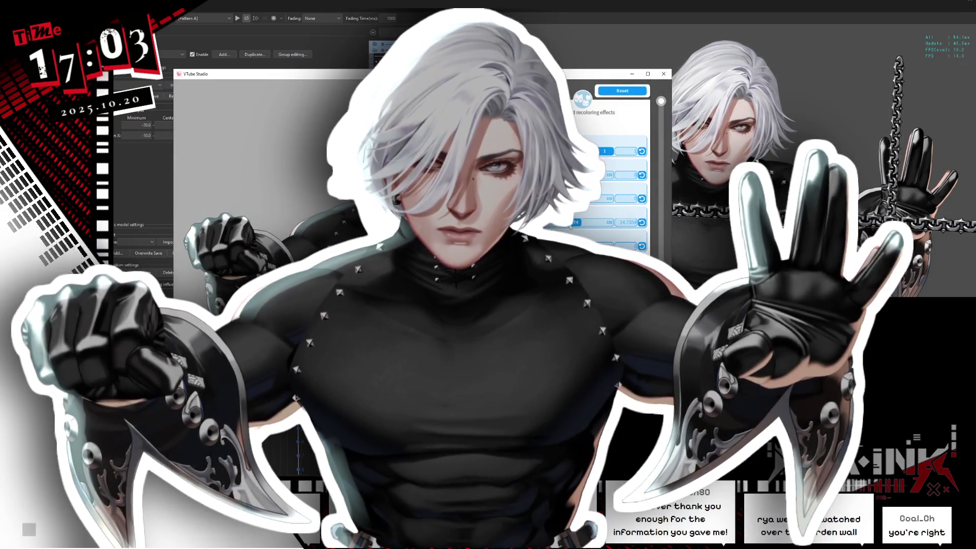
scroll(663, 103, "down", 2)
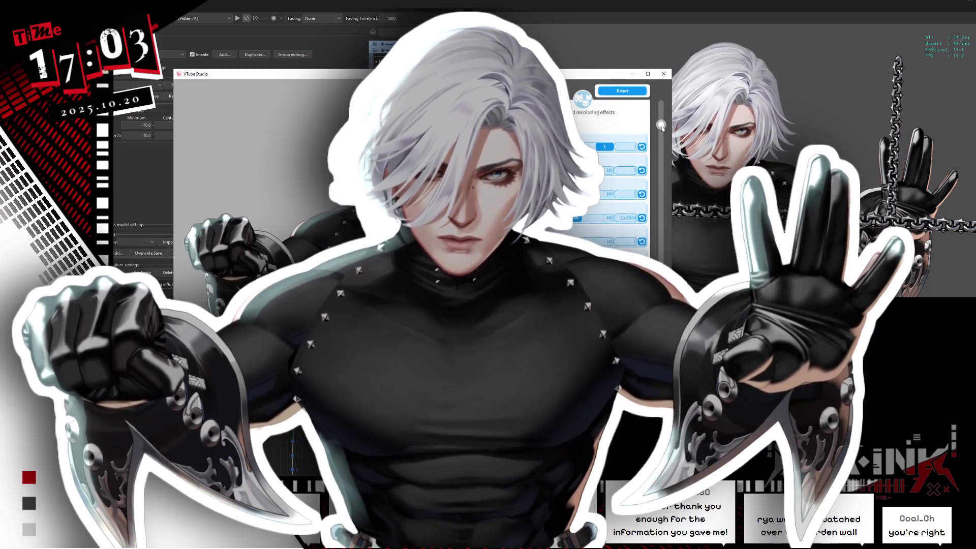
scroll(663, 103, "down", 2)
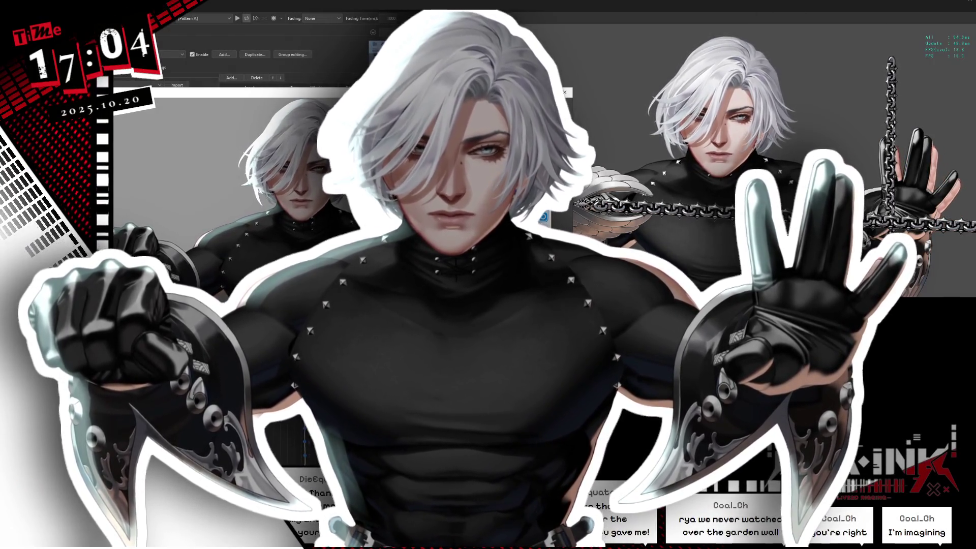
Apply Cinematic letterbox, then Chromatic aberration, then Line Scanner to the avatar preview.
scroll(275, 229, "down", 1)
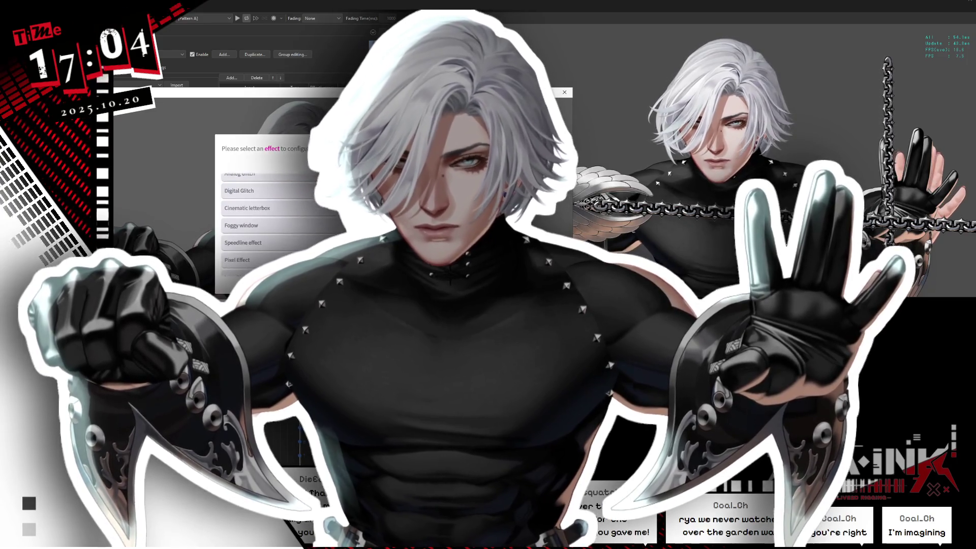
left_click(274, 209)
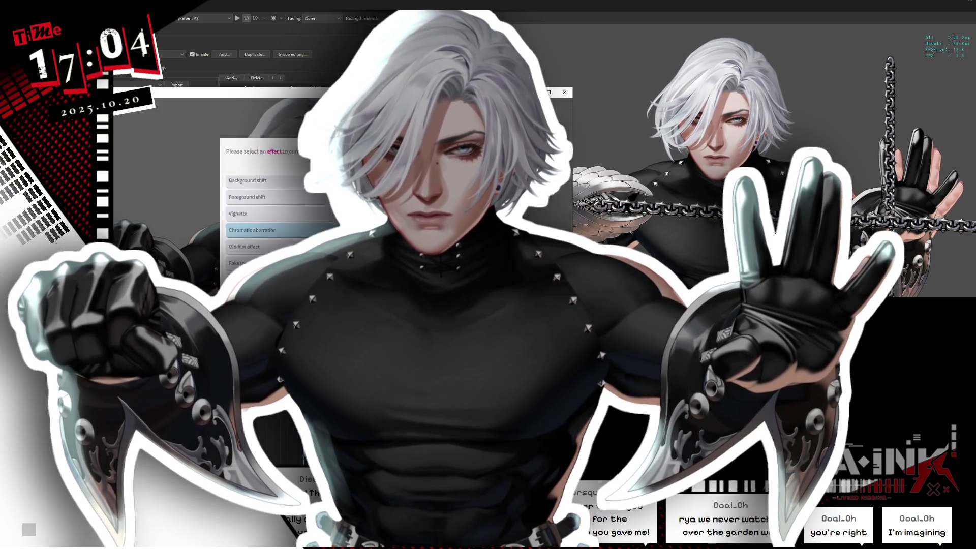
key("Return")
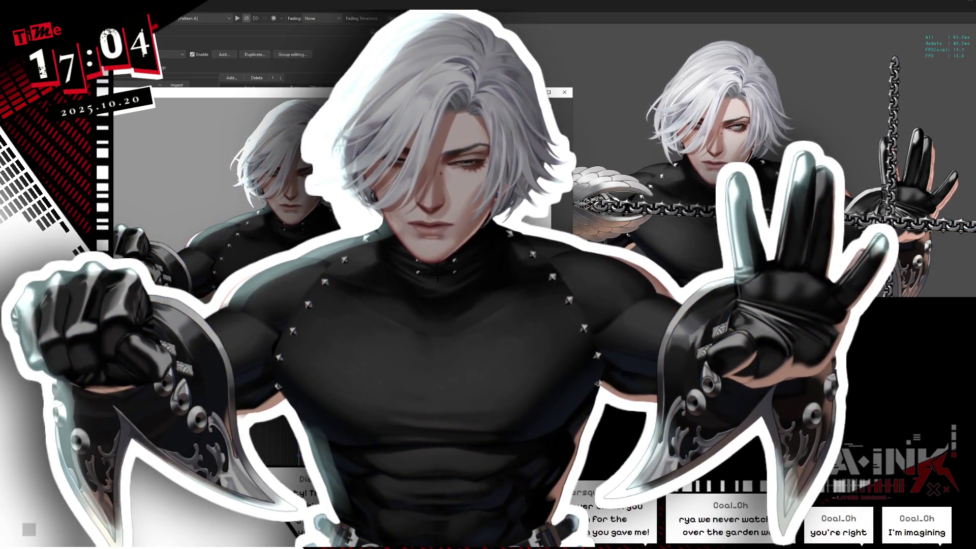
key("Return")
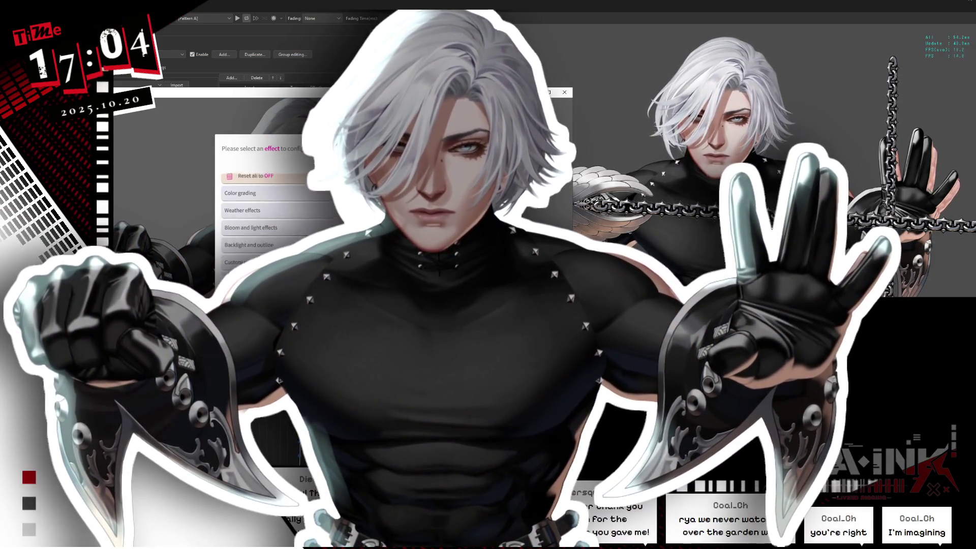
scroll(264, 218, "down", 1)
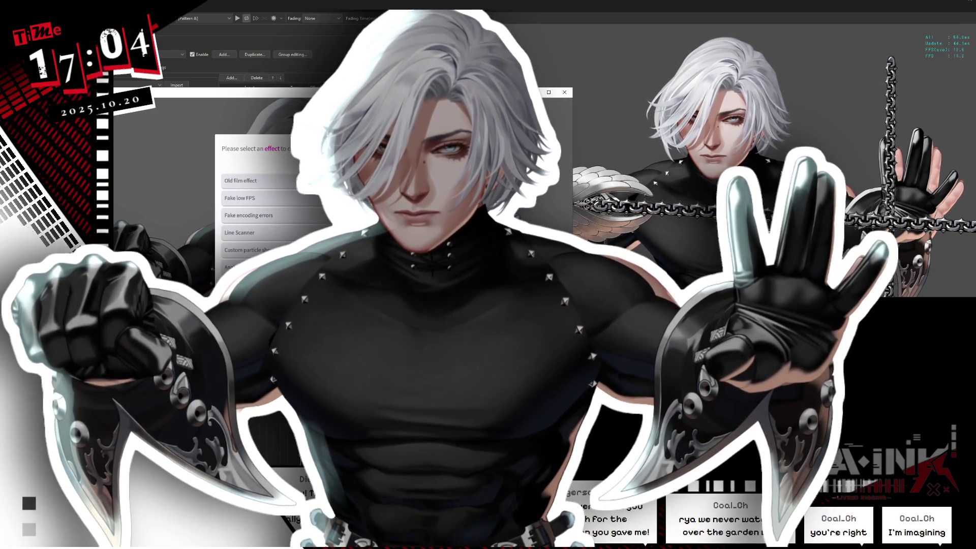
scroll(265, 219, "down", 2)
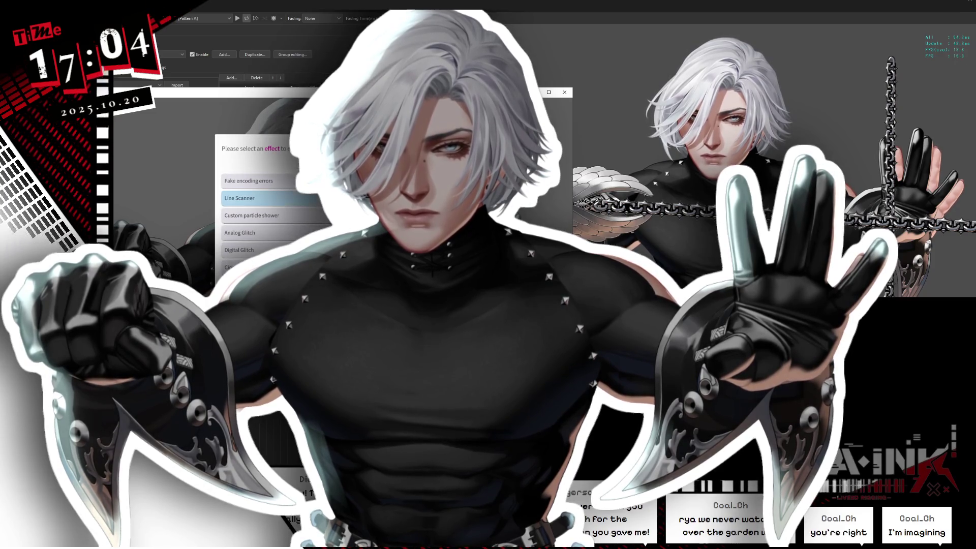
key("Return")
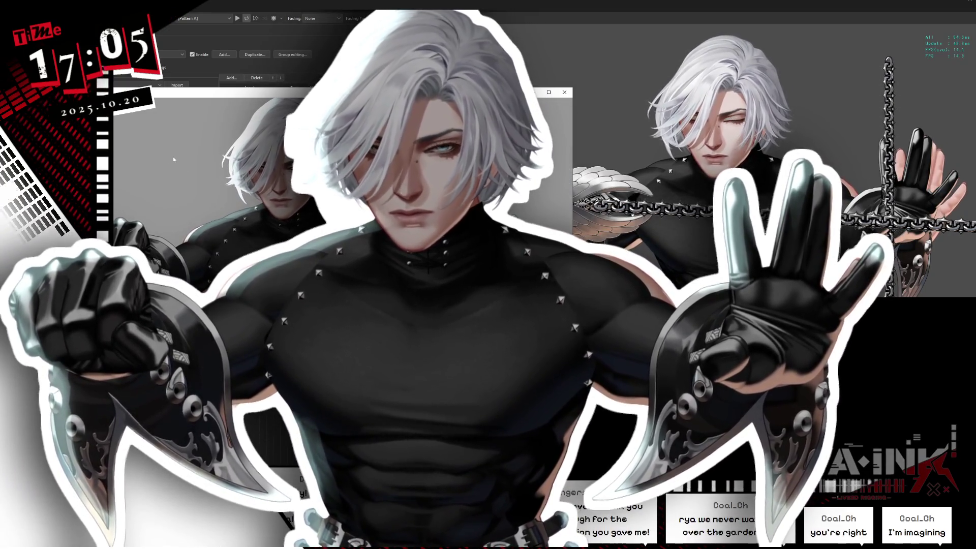
Close the floating VTube Studio viewer with Alt+F4, returning to the rigged model in Cubism Editor.
mouse_move(127, 131)
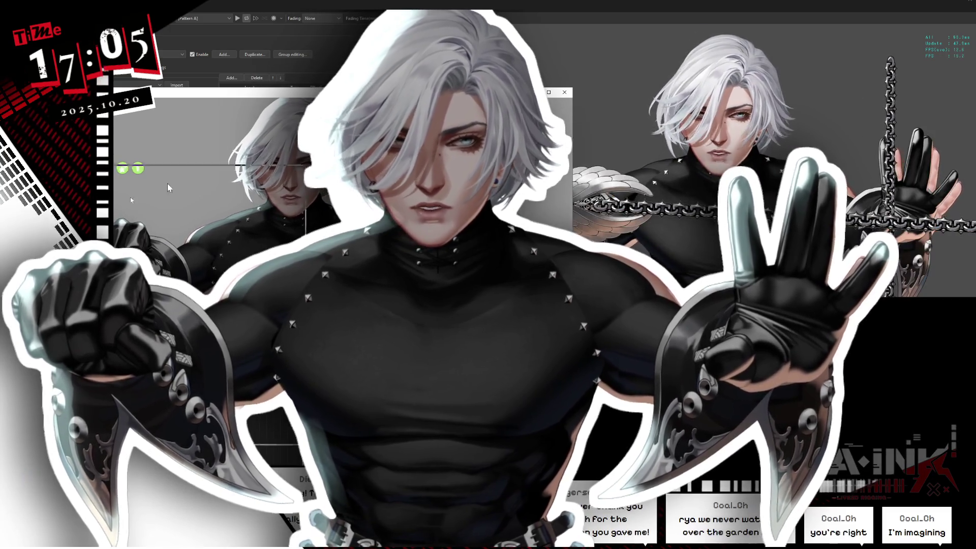
key("alt+F4")
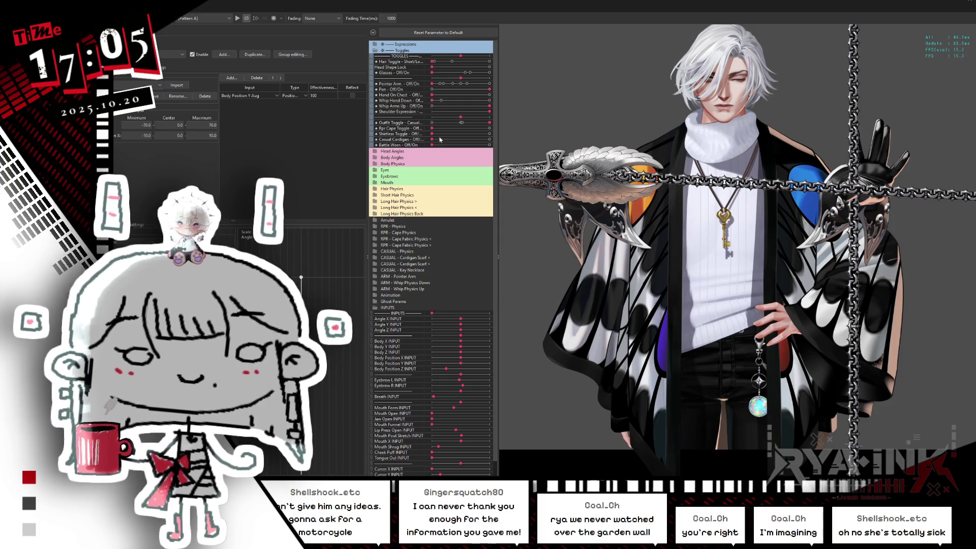
Switch off the External Application Integration port and close its settings dialog.
scroll(793, 44, "up", 5)
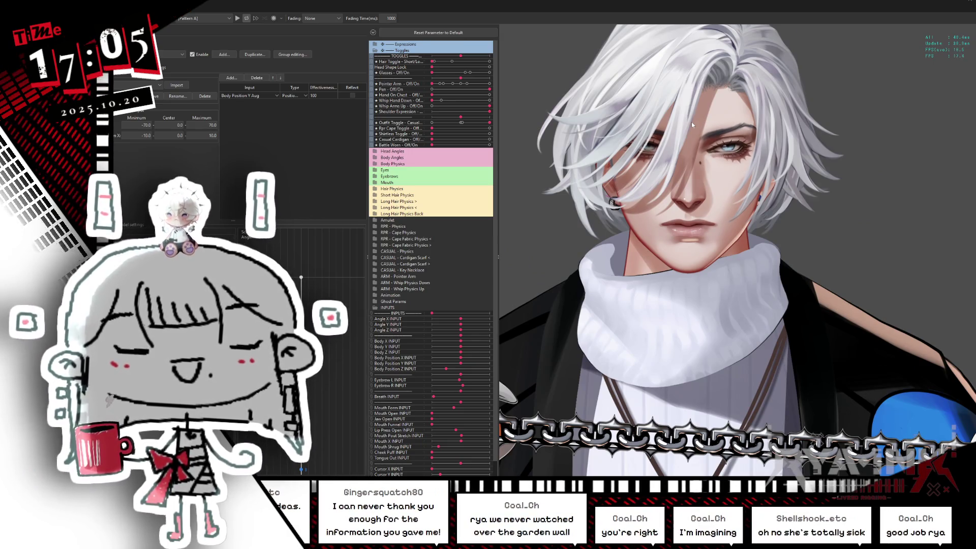
scroll(643, 148, "up", 2)
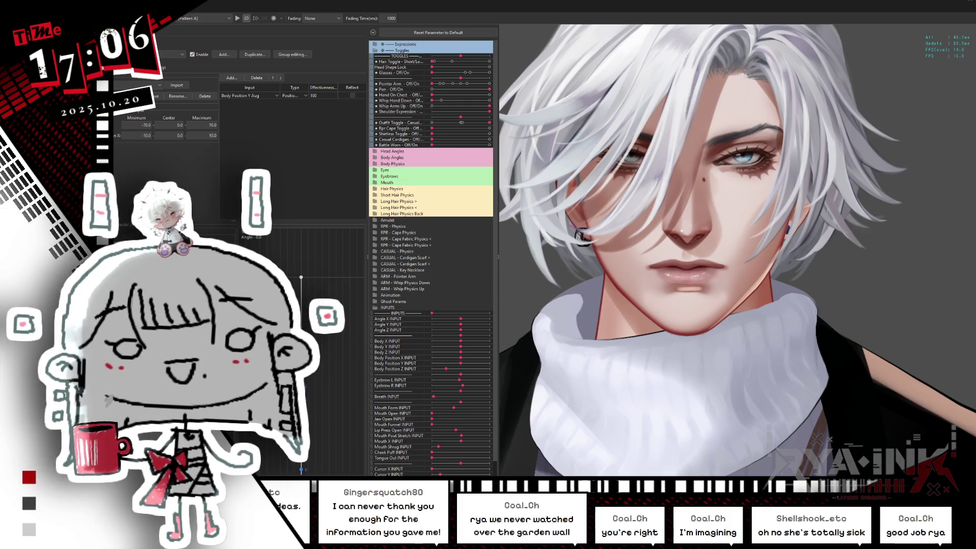
left_click(189, 6)
left_click(195, 76)
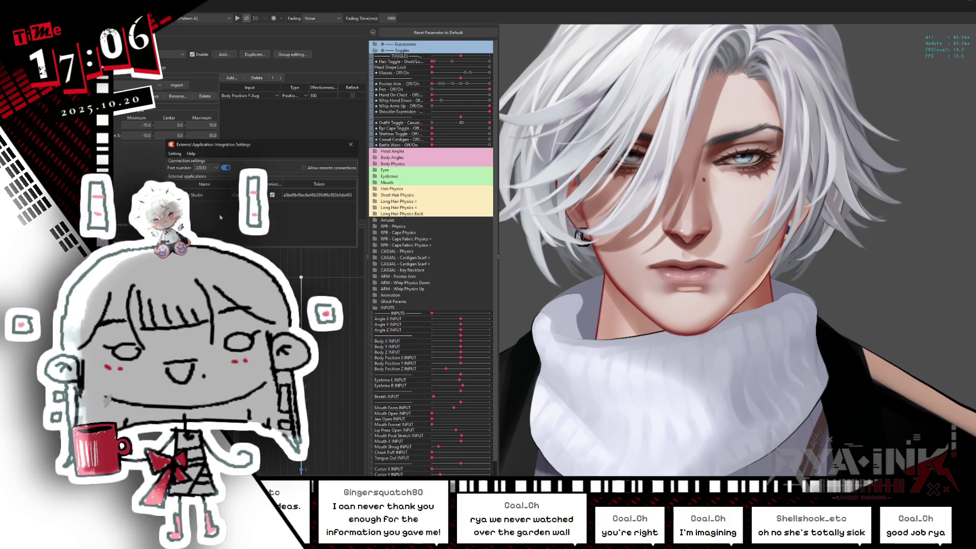
left_click(225, 168)
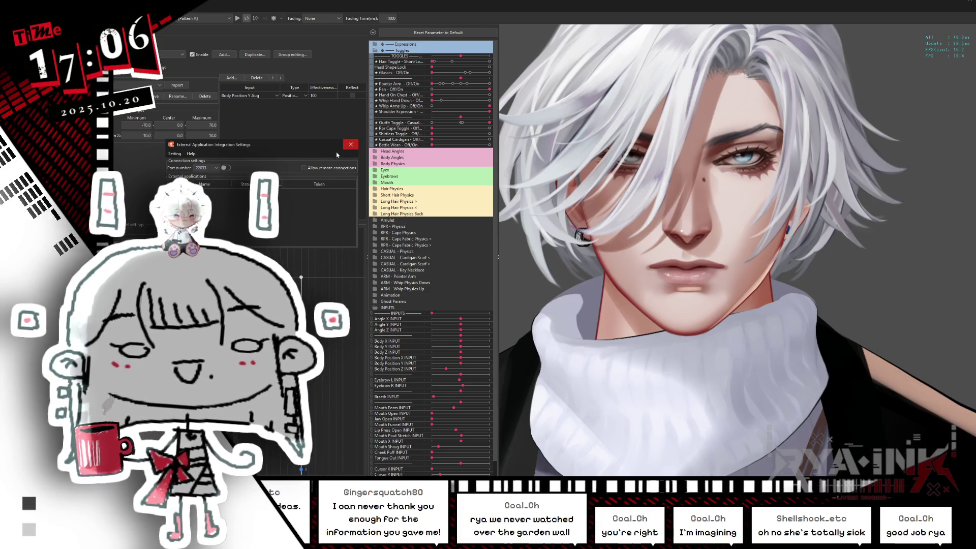
left_click(350, 144)
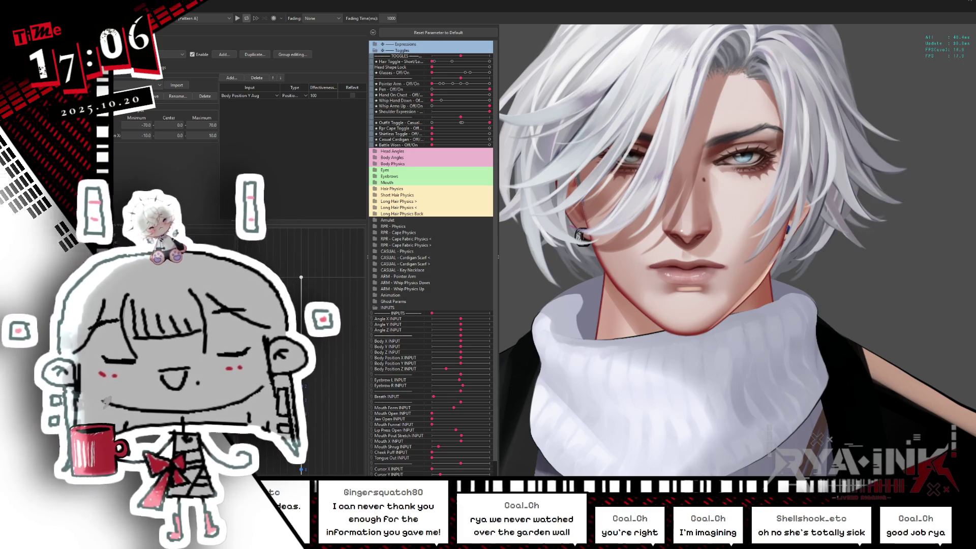